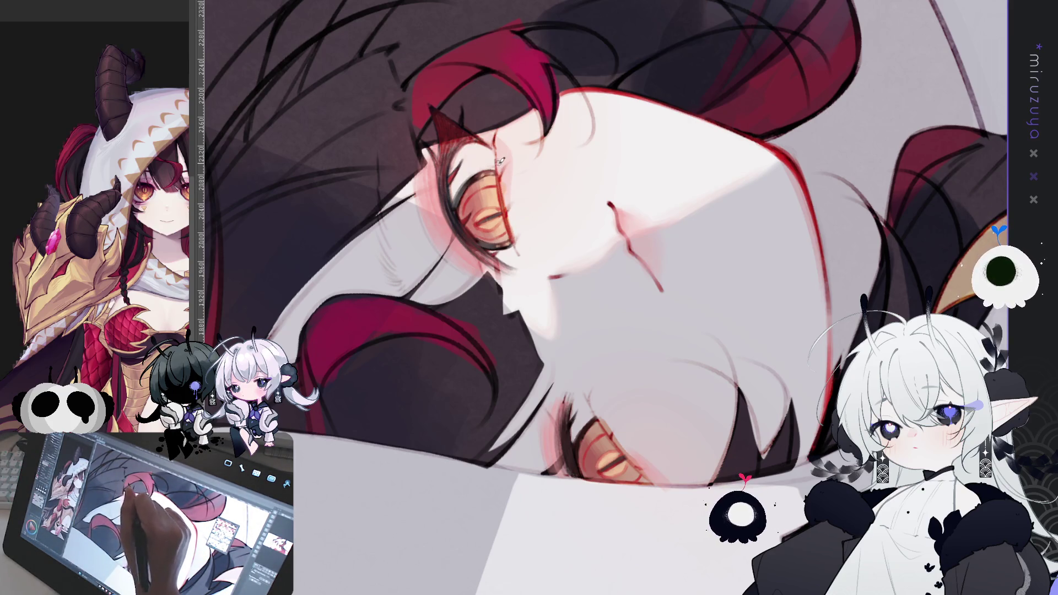
Undo the stray mark near the girl's nose after studying the face at several tilts
key(minus)
drag(791, 226, 521, 76)
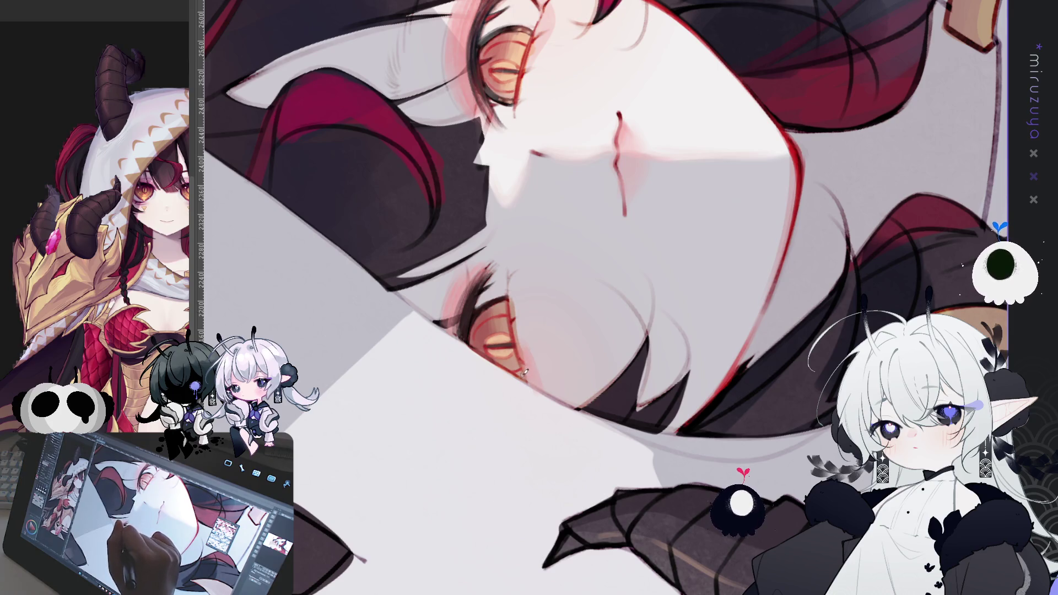
mouse_move(522, 255)
mouse_down()
mouse_move(759, 351)
mouse_move(518, 301)
mouse_up()
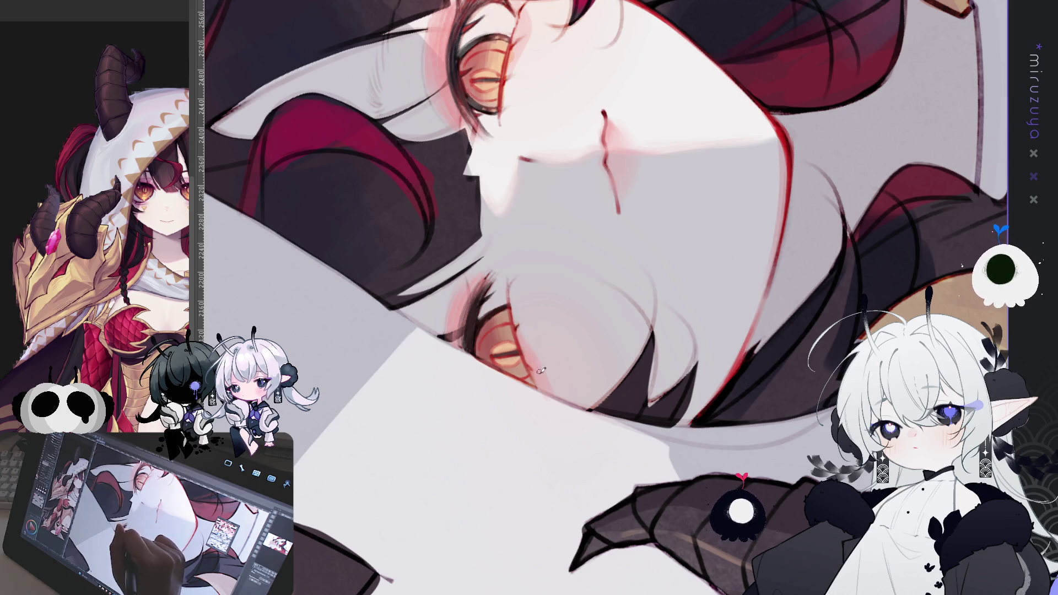
mouse_move(521, 322)
mouse_down()
mouse_move(633, 280)
mouse_move(608, 254)
mouse_up()
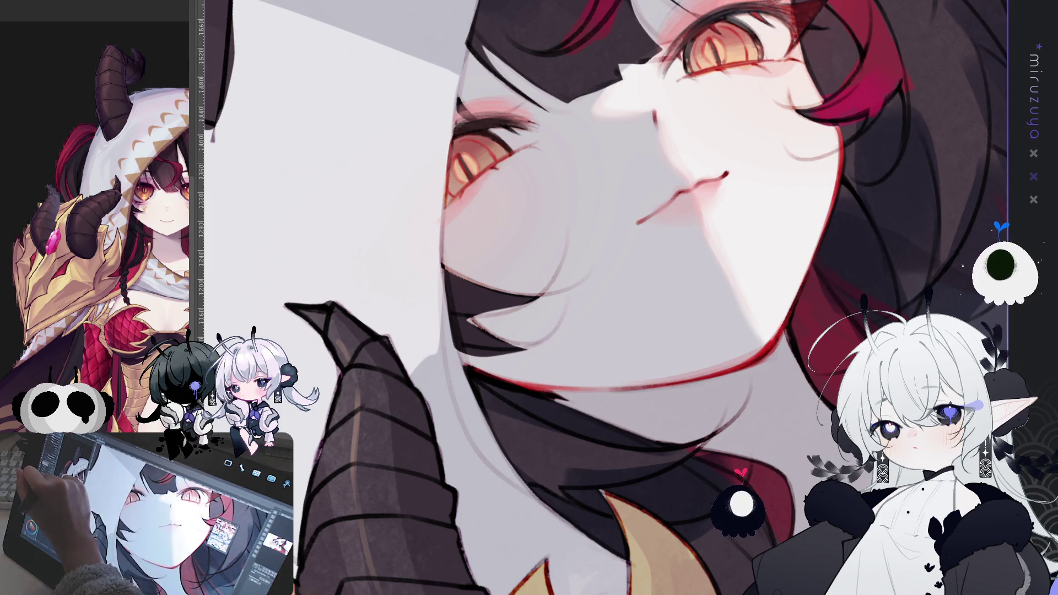
drag(495, 164, 628, 375)
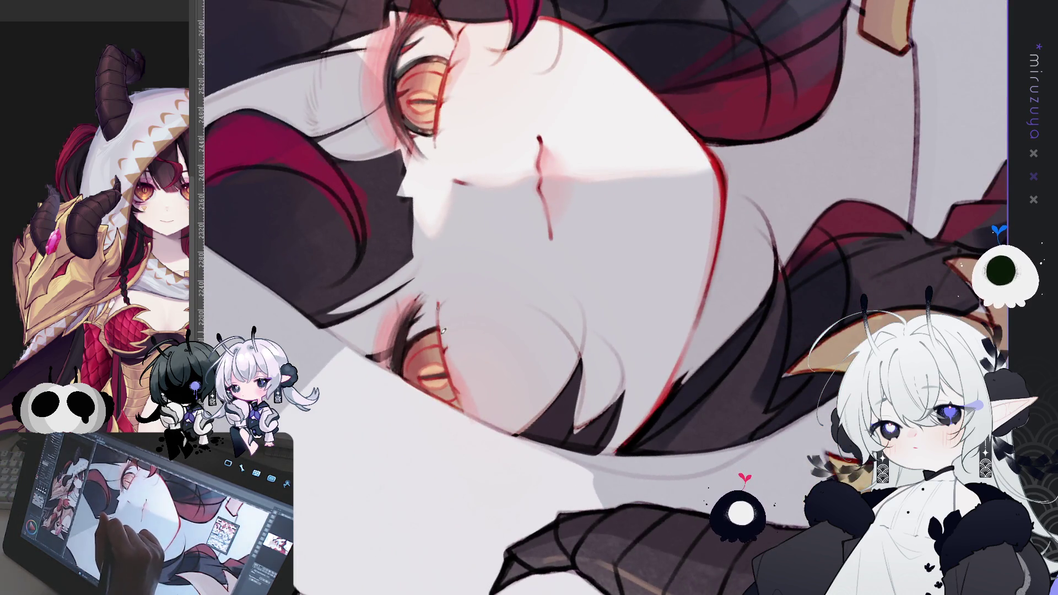
mouse_move(453, 340)
mouse_down()
mouse_move(528, 145)
mouse_move(451, 202)
mouse_up()
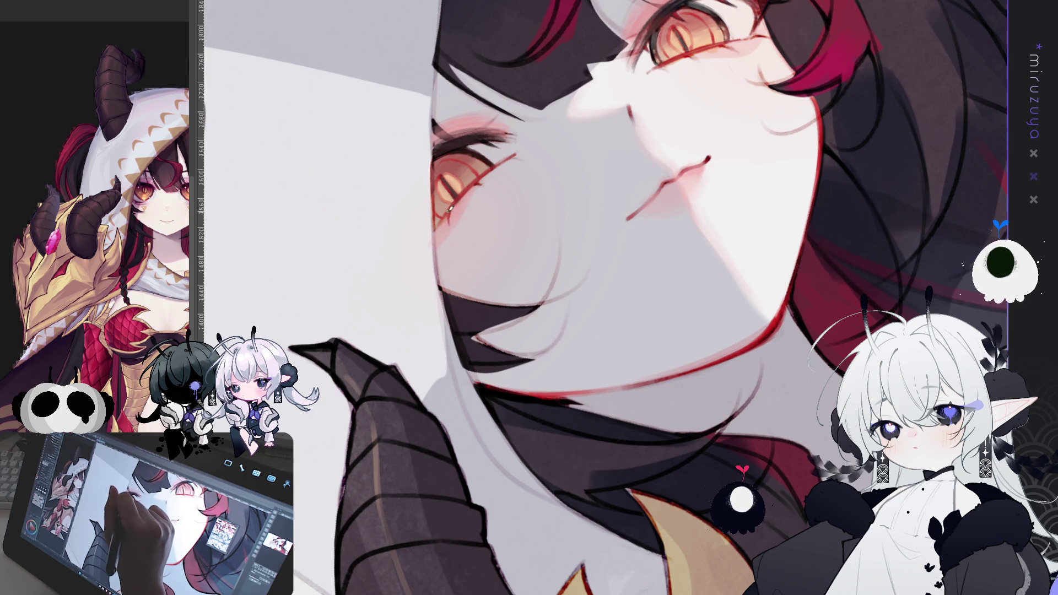
drag(535, 128, 638, 122)
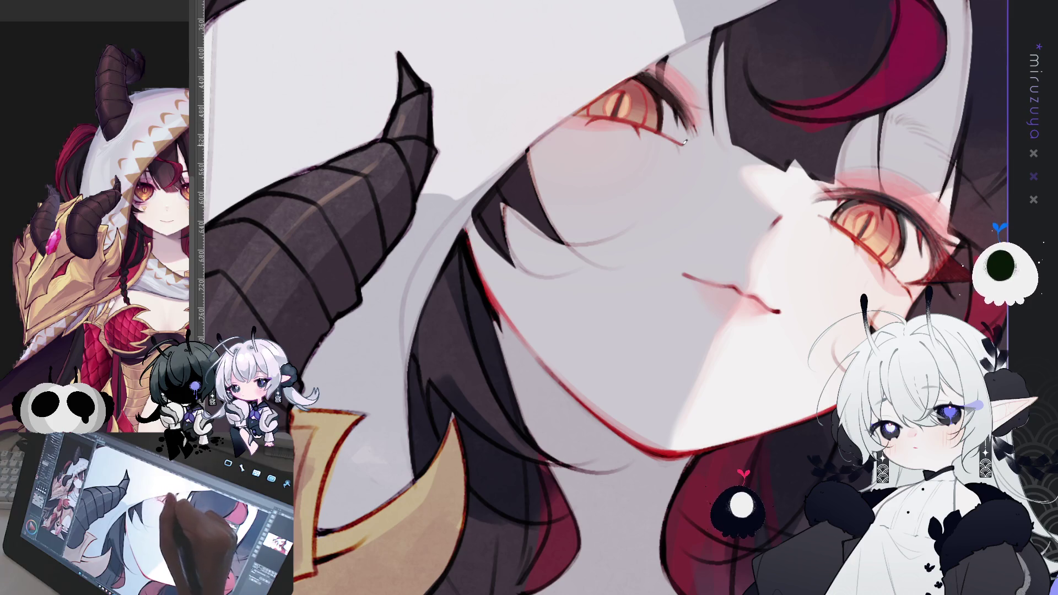
mouse_move(680, 142)
mouse_down()
mouse_move(496, 165)
mouse_move(402, 346)
mouse_up()
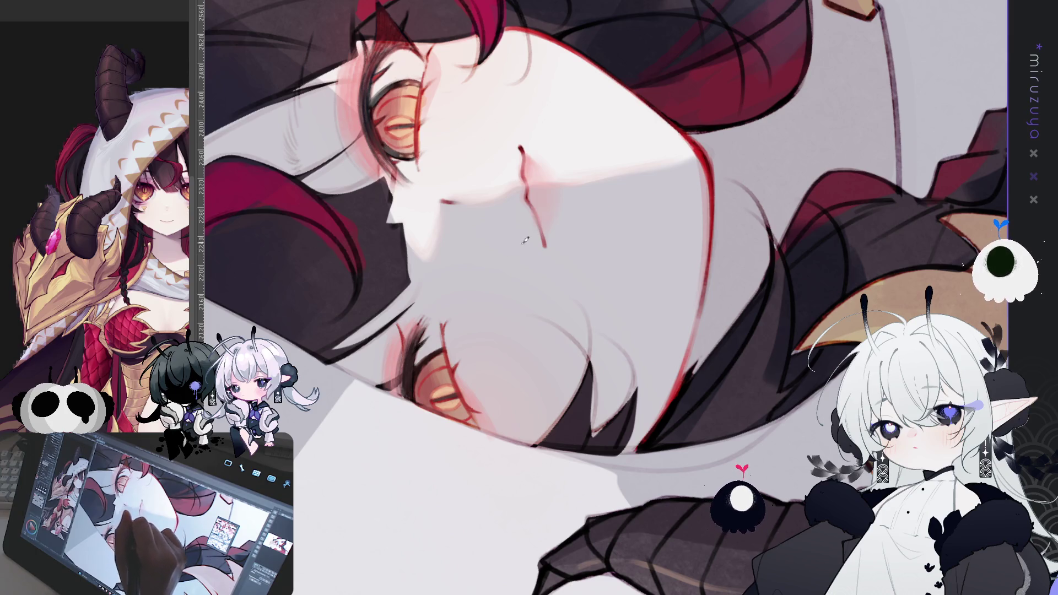
key(ctrl+z)
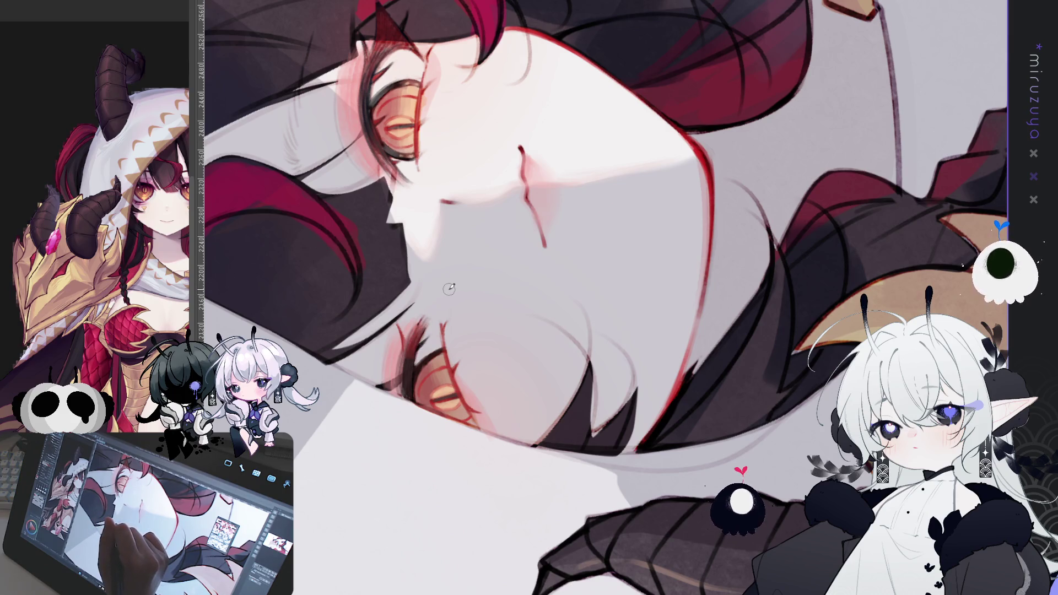
Add a short dark stroke inside the girl's right eye on an upright close-up
mouse_move(576, 193)
mouse_down()
mouse_move(482, 193)
mouse_move(583, 218)
mouse_up()
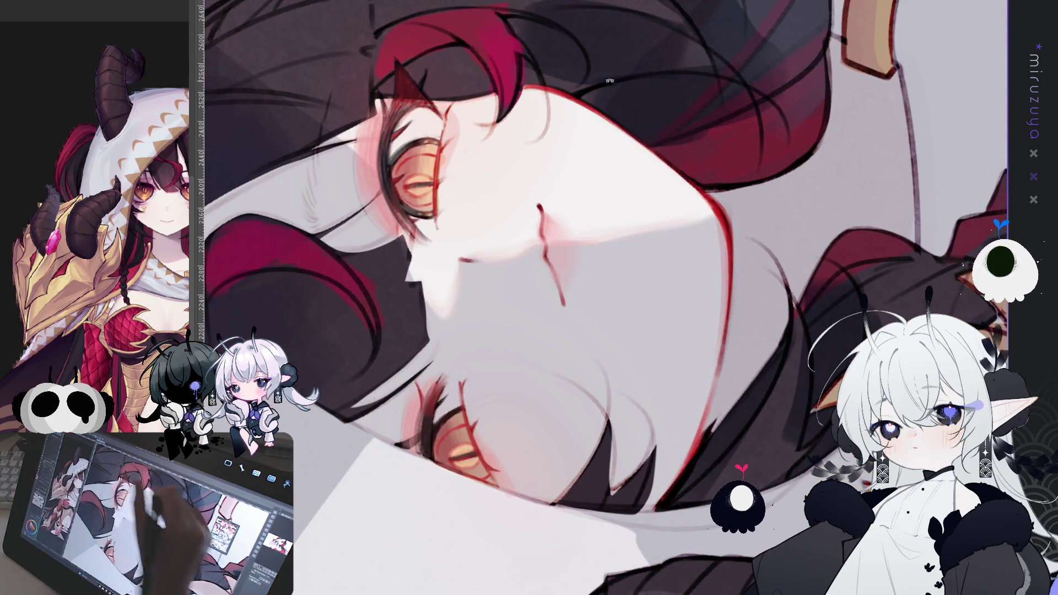
key(ctrl+@)
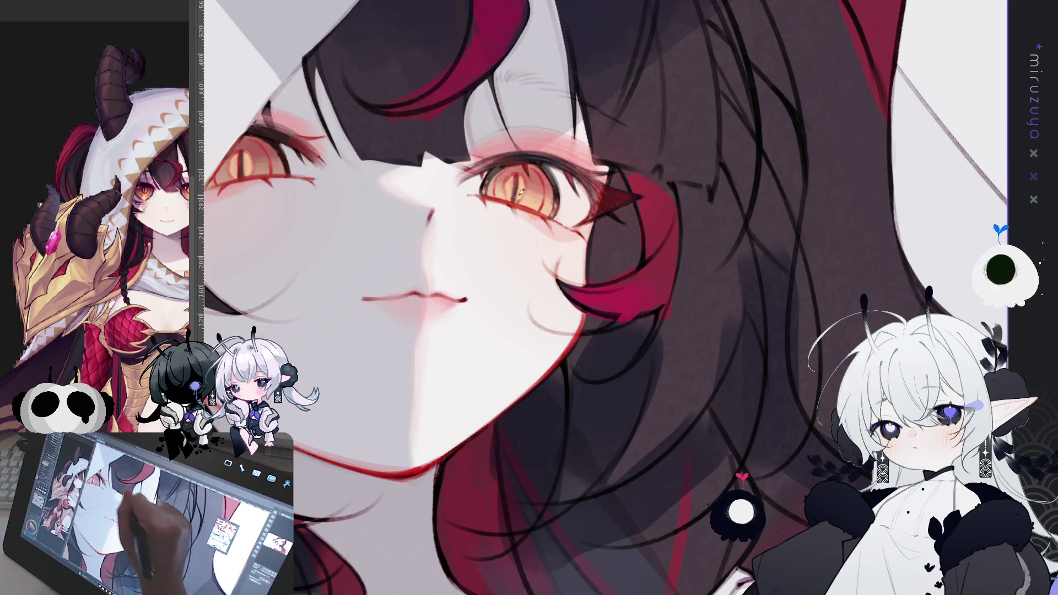
drag(513, 204, 517, 208)
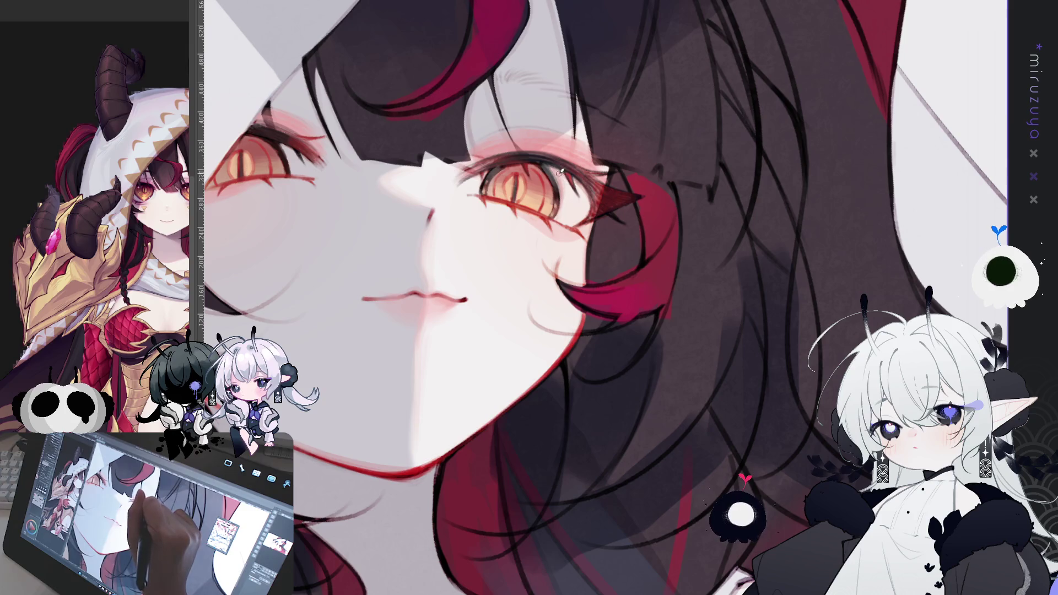
drag(432, 425, 542, 325)
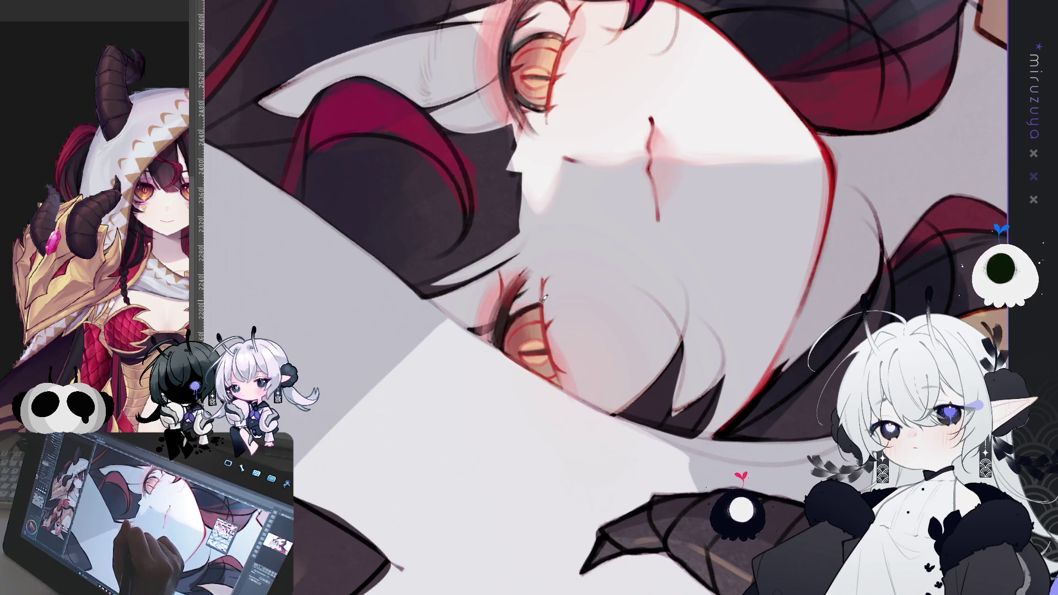
mouse_move(626, 256)
mouse_down()
mouse_move(606, 165)
mouse_move(551, 138)
mouse_up()
scroll(551, 298, up, 2)
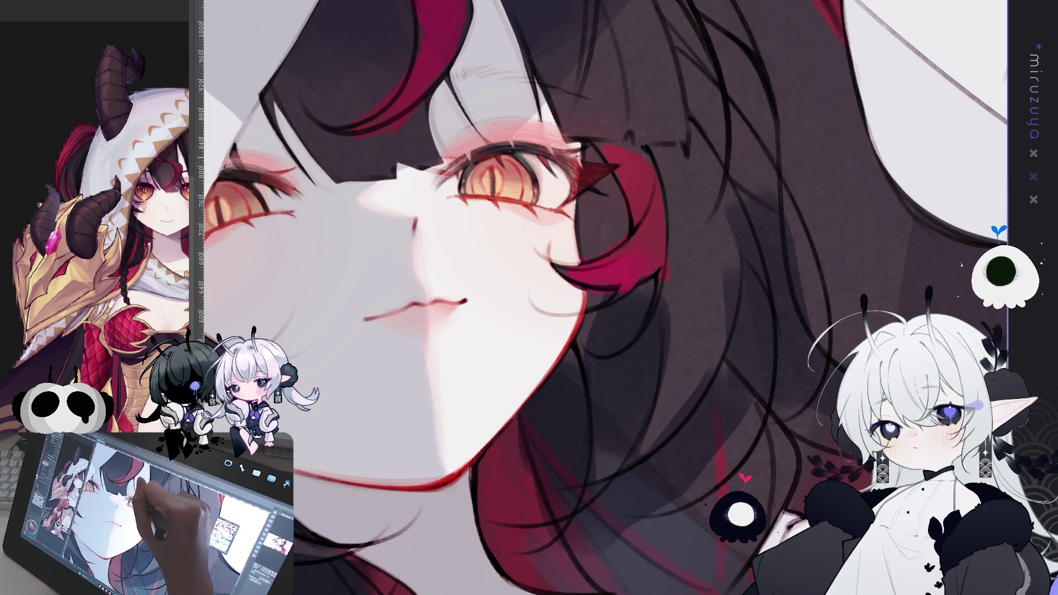
mouse_move(436, 469)
mouse_down()
mouse_move(551, 358)
mouse_move(719, 250)
mouse_up()
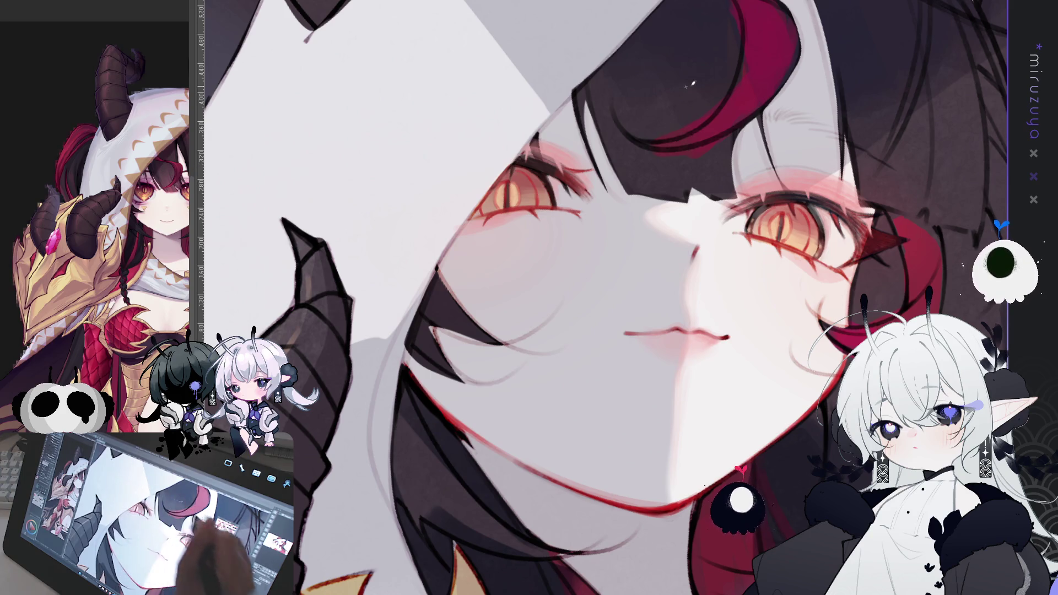
drag(512, 171, 567, 170)
drag(606, 297, 441, 138)
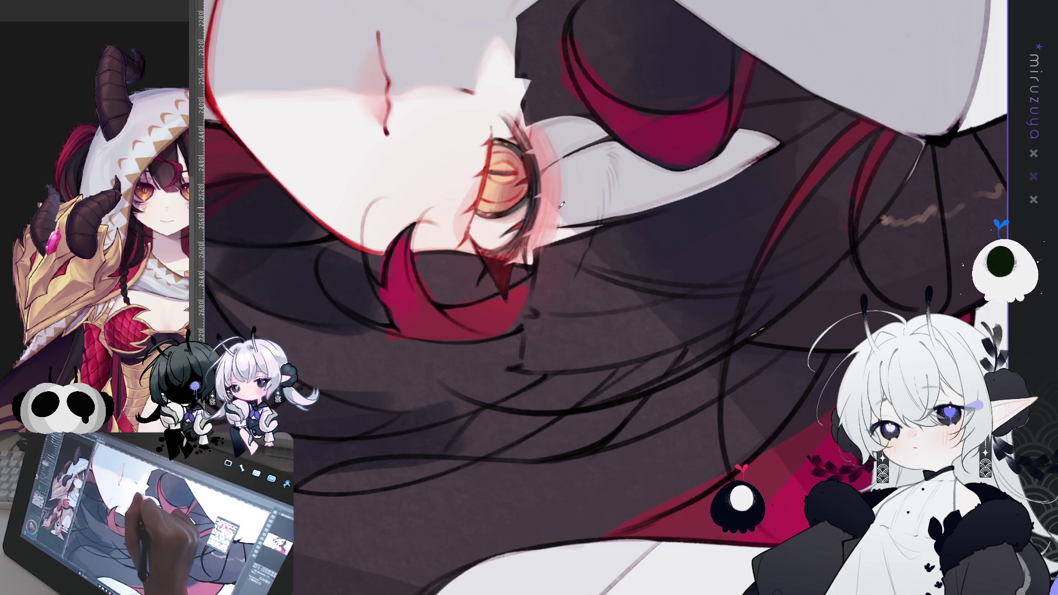
mouse_move(556, 202)
mouse_down()
mouse_move(661, 209)
mouse_move(710, 303)
mouse_move(652, 392)
mouse_move(606, 276)
mouse_move(623, 146)
mouse_up()
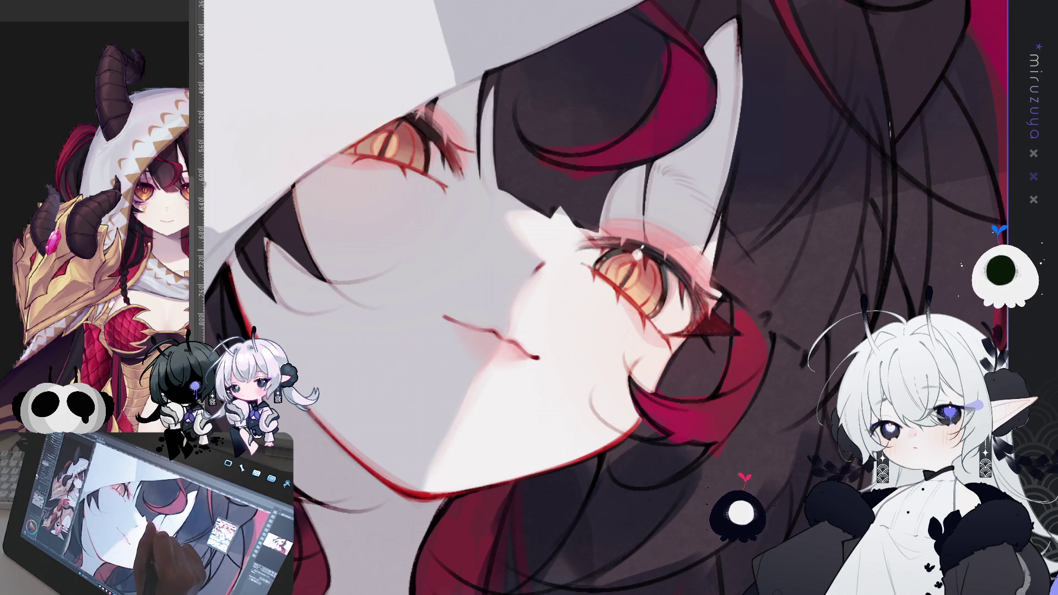
key(h)
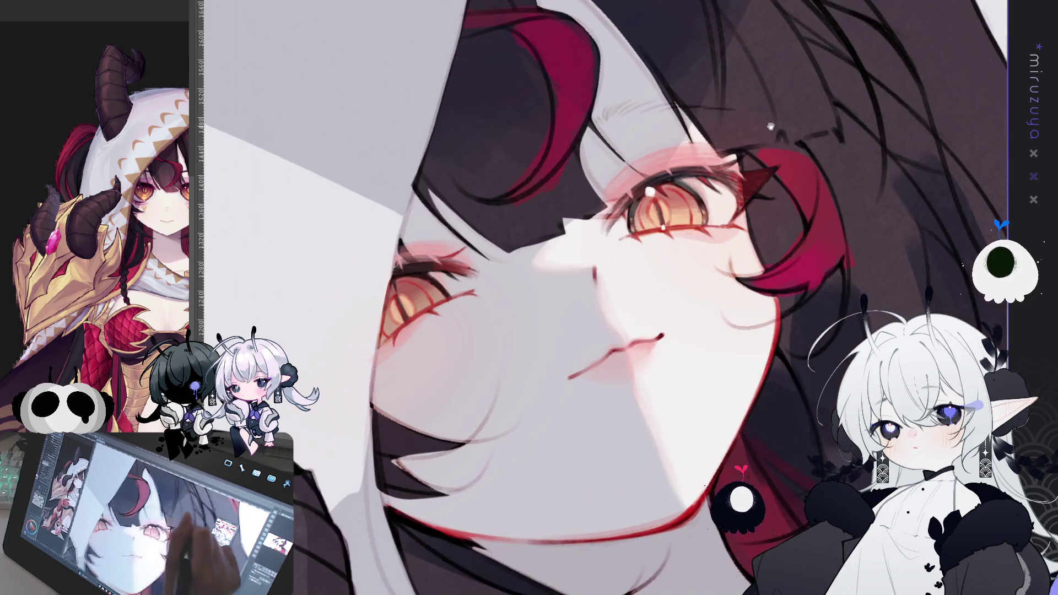
drag(609, 278, 664, 227)
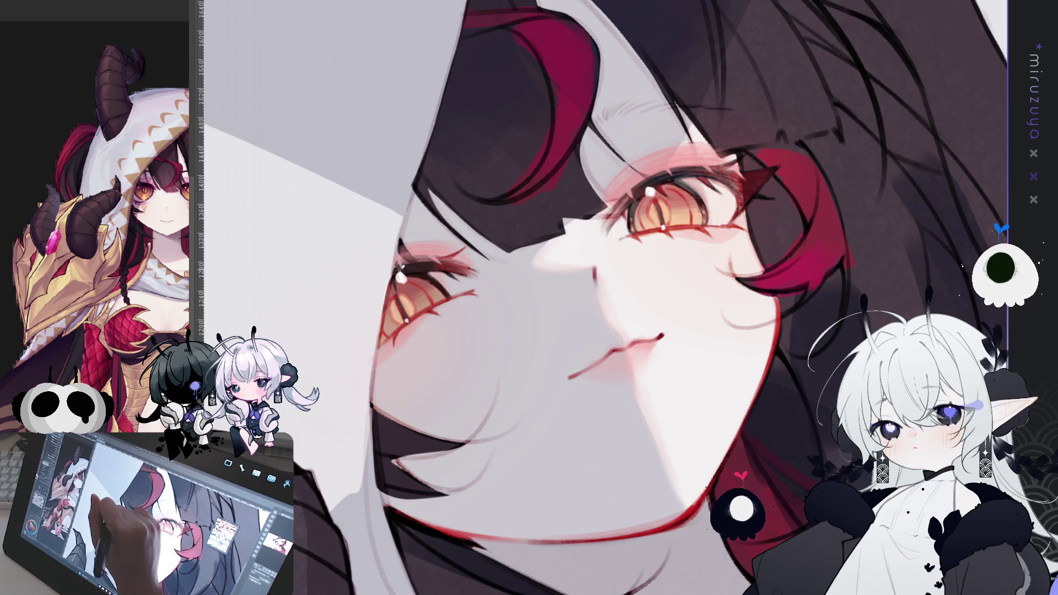
mouse_move(408, 203)
mouse_down()
mouse_move(715, 359)
mouse_move(557, 262)
mouse_up()
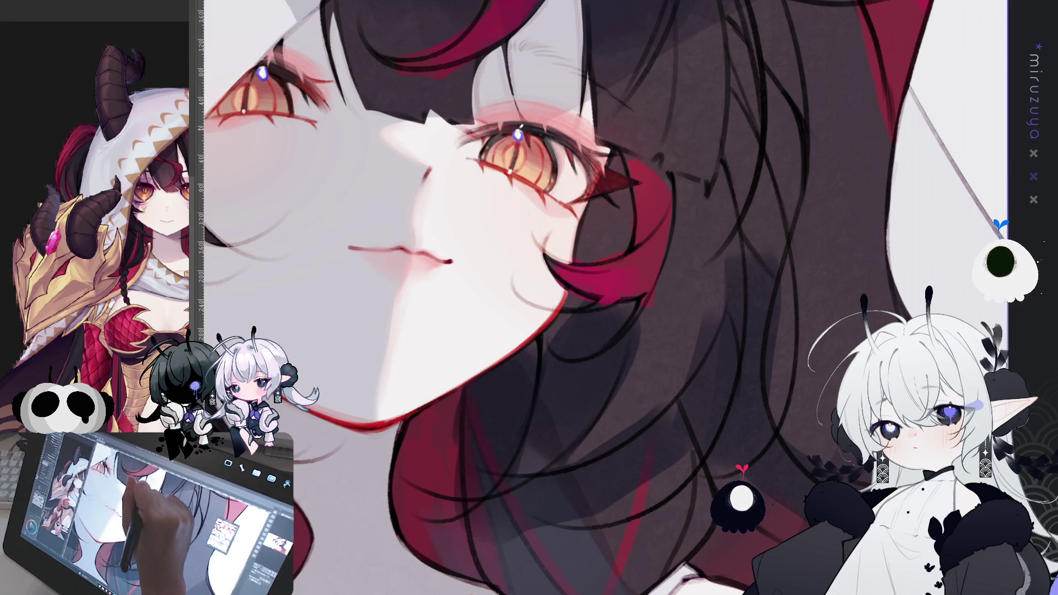
drag(557, 484, 579, 229)
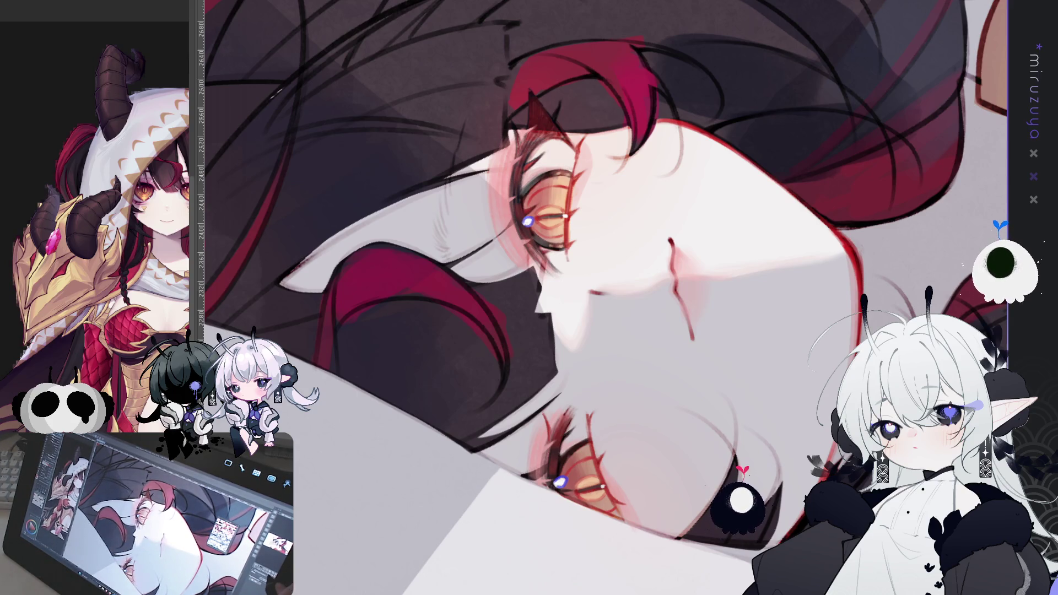
key(ctrl+shift+0)
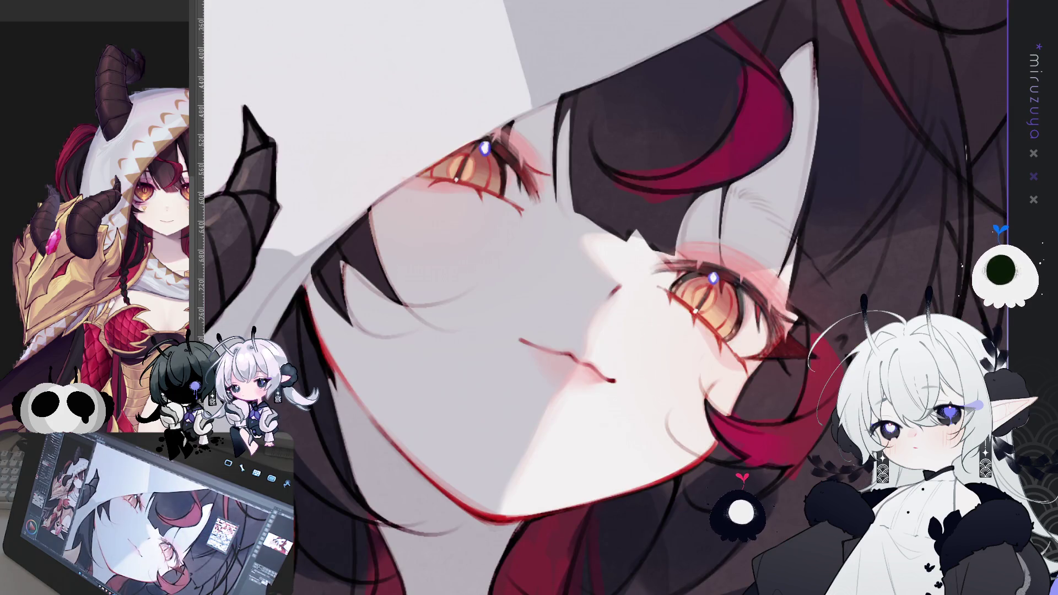
drag(606, 298, 496, 358)
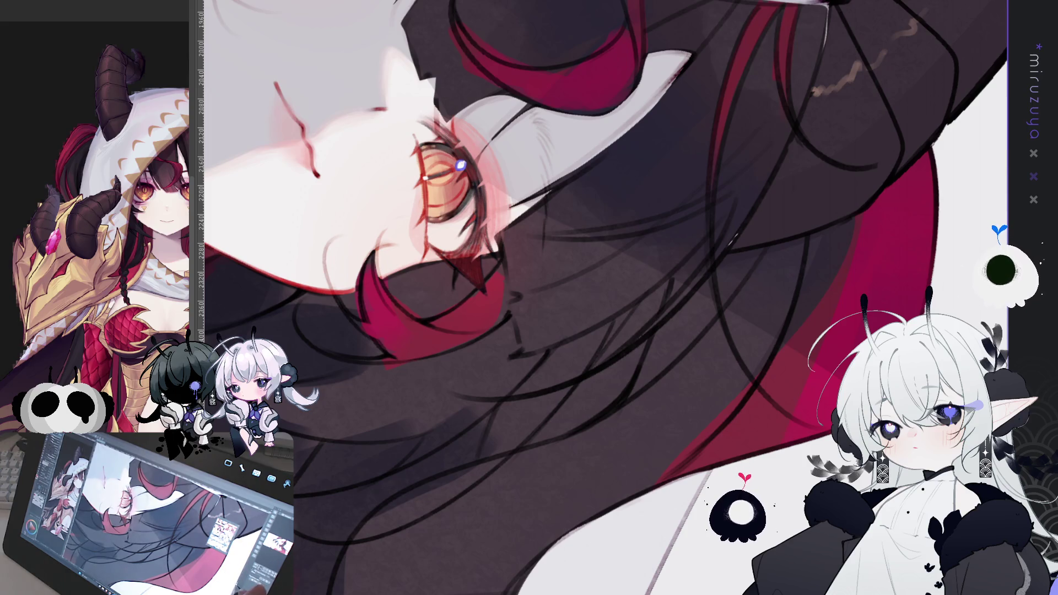
key(r)
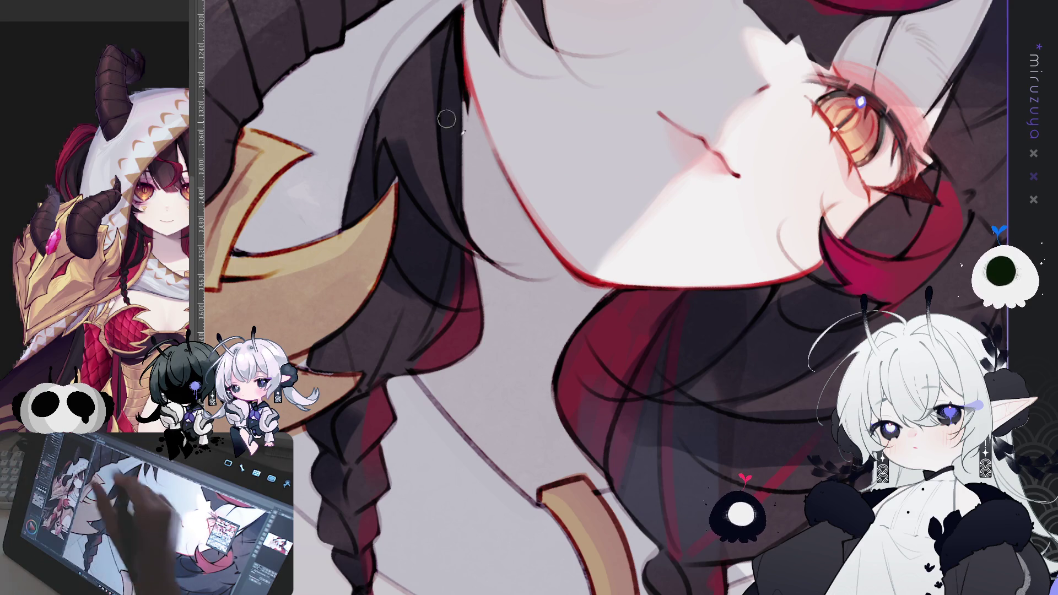
Paint faint V-shaped pink shading on the neck just below the chin
drag(510, 190, 565, 336)
key(ctrl+z)
mouse_move(512, 193)
mouse_down()
mouse_move(562, 339)
mouse_move(616, 283)
mouse_up()
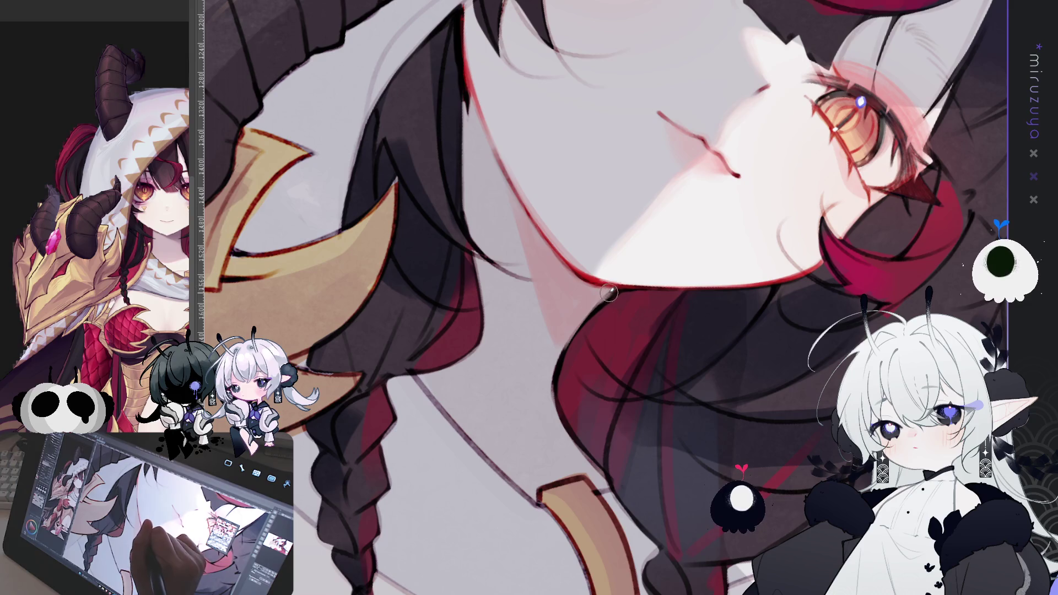
mouse_move(602, 295)
mouse_down()
mouse_move(528, 461)
mouse_move(606, 496)
mouse_move(709, 511)
mouse_up()
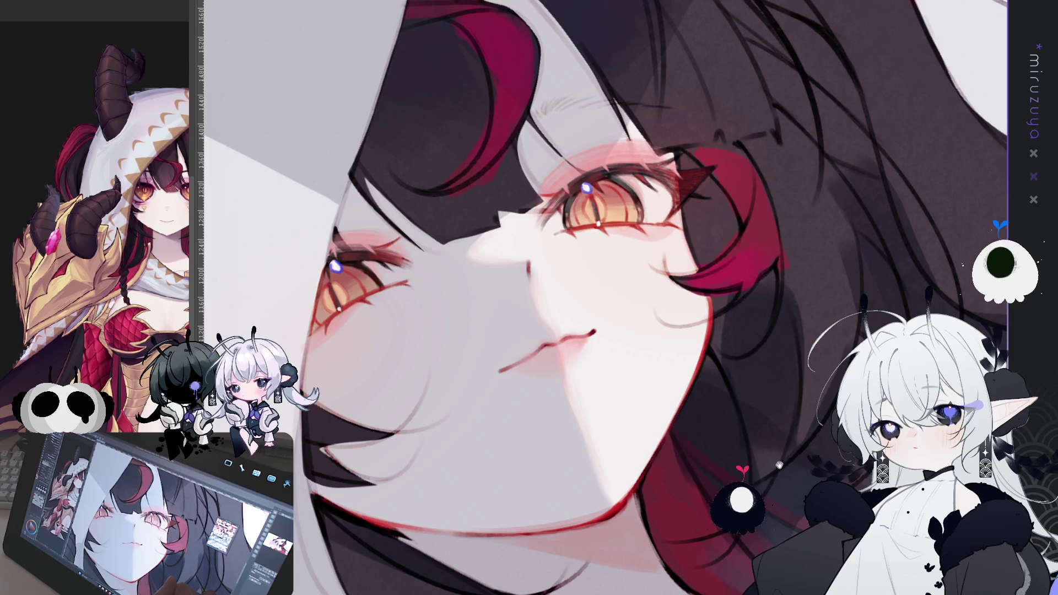
drag(778, 450, 606, 296)
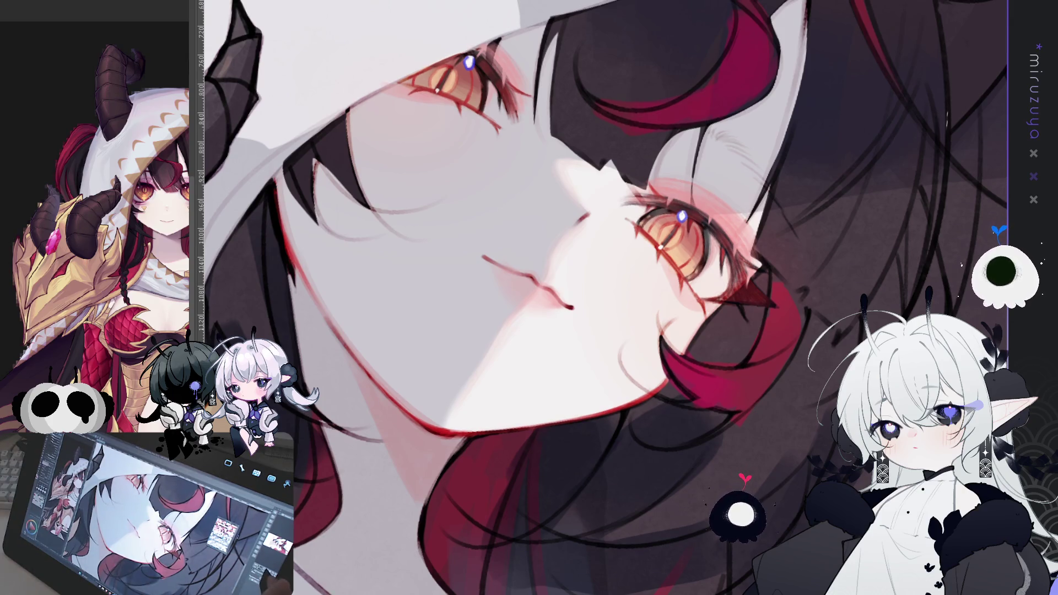
Mirror the canvas briefly to check the drawing's balance, then restore the normal view
key(ctrl+minus)
key(h)
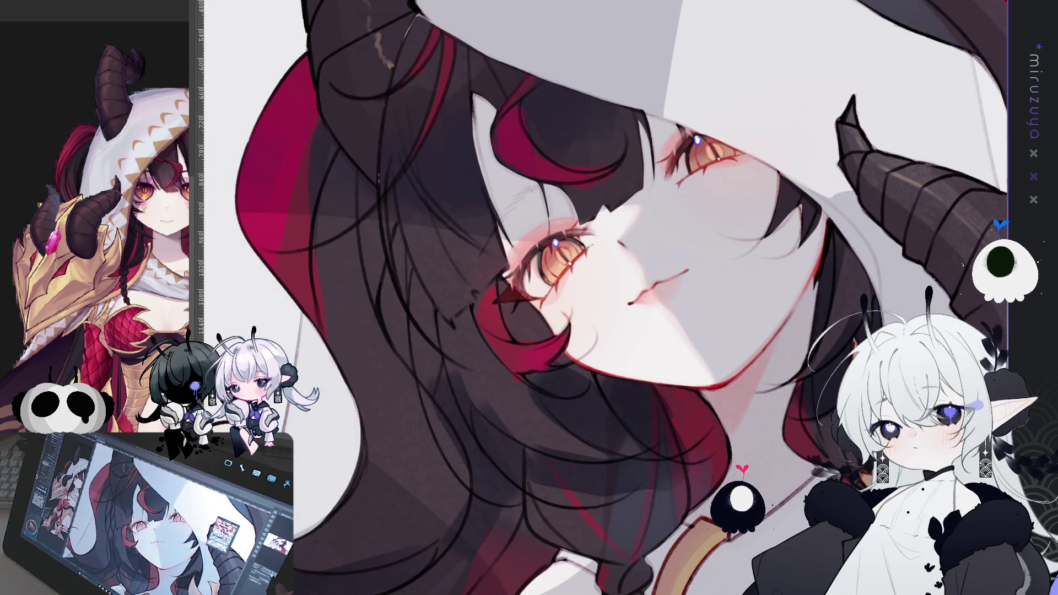
key(h)
key(ctrl+plus)
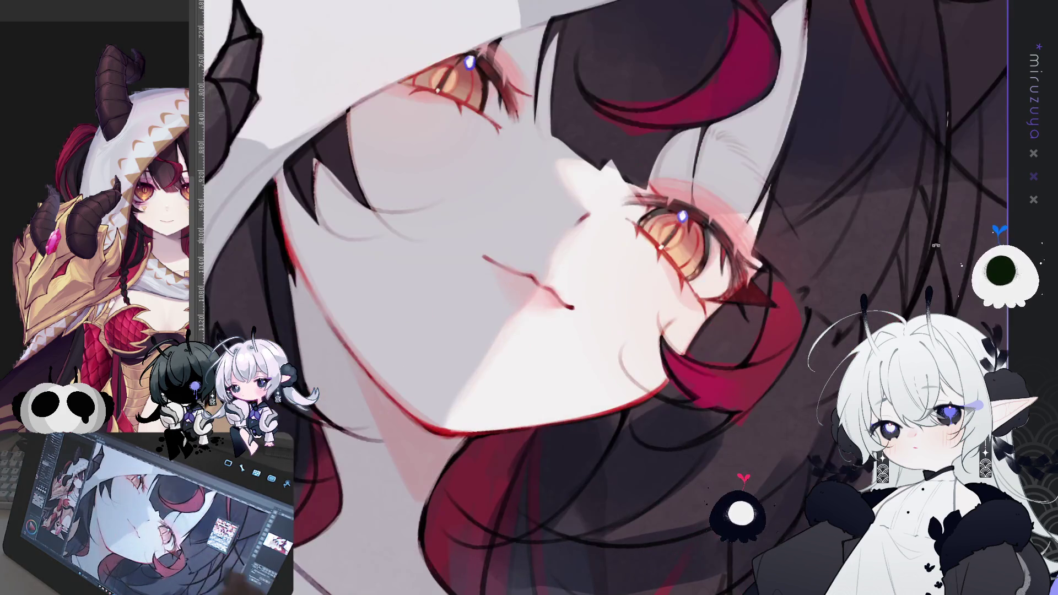
Add faint grey strokes above the girl's right eye
drag(823, 121, 729, 123)
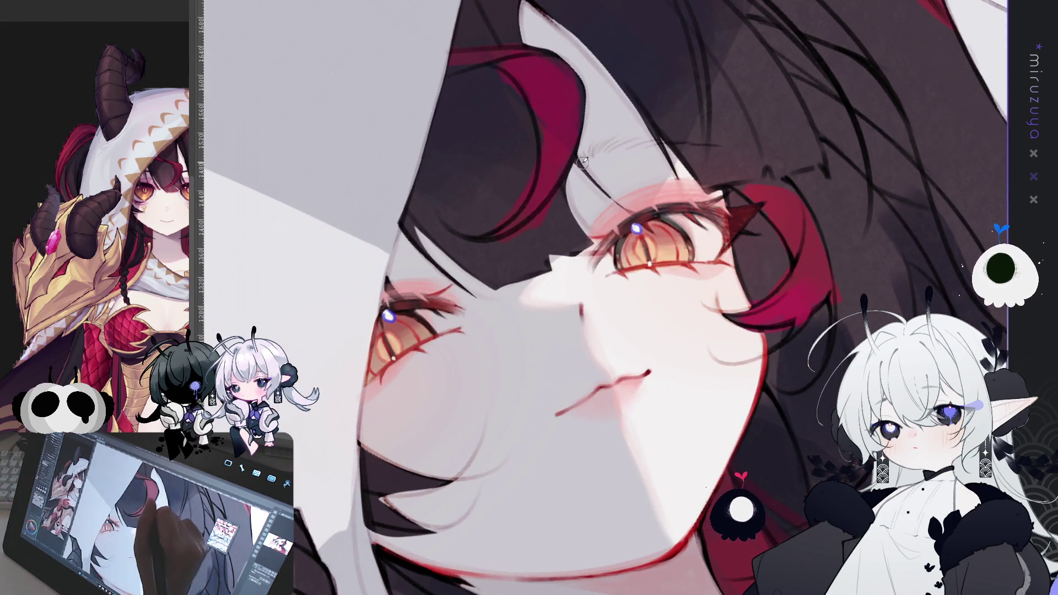
mouse_move(570, 175)
mouse_down()
mouse_move(595, 149)
mouse_move(675, 141)
mouse_move(585, 156)
mouse_move(656, 140)
mouse_move(619, 143)
mouse_up()
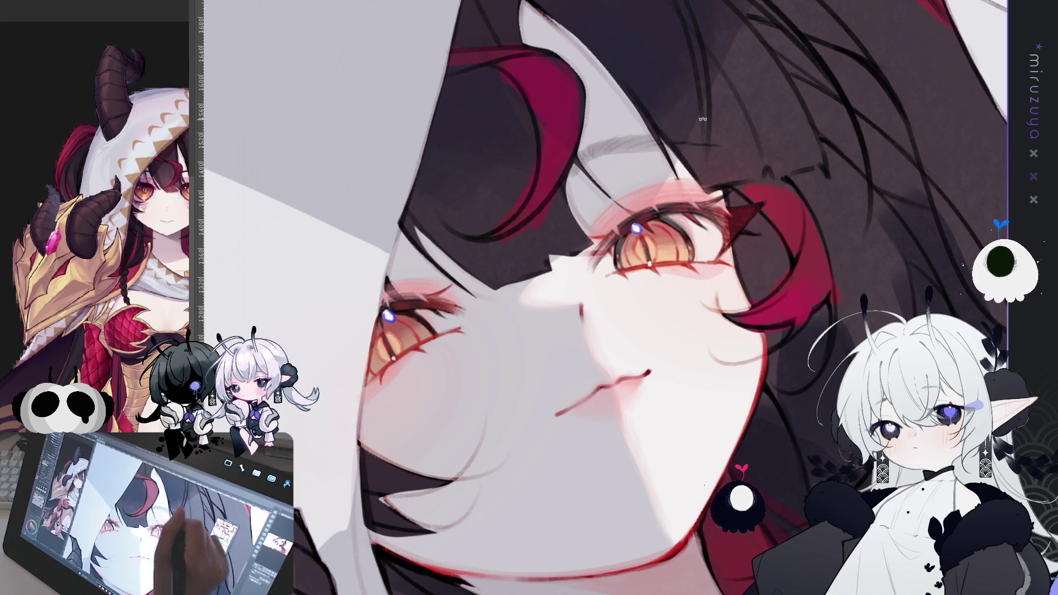
drag(702, 119, 557, 173)
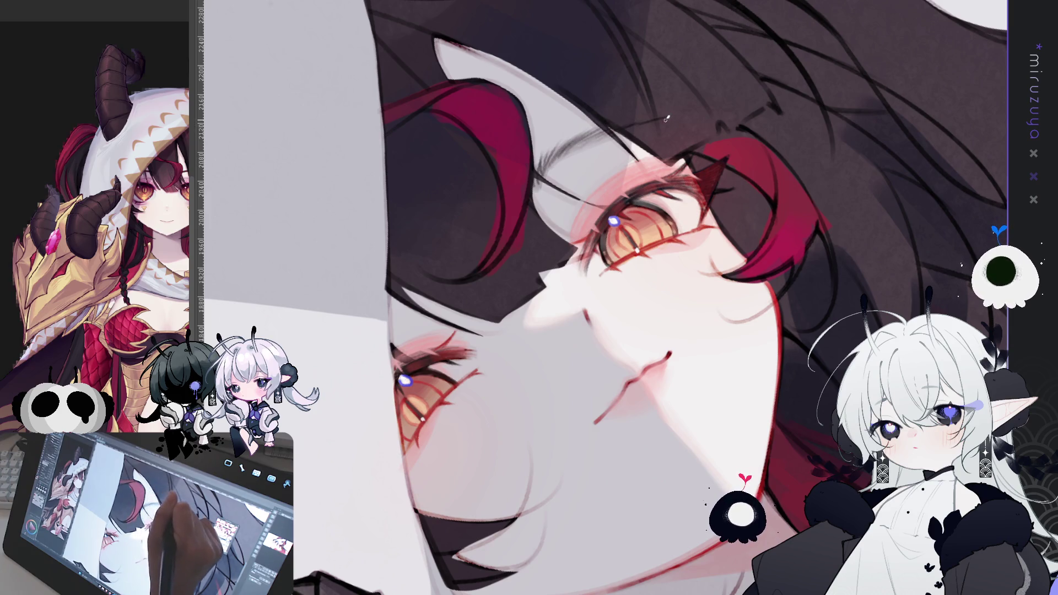
mouse_move(606, 298)
mouse_down()
mouse_move(551, 358)
mouse_move(495, 386)
mouse_move(397, 287)
mouse_up()
key(ctrl+0)
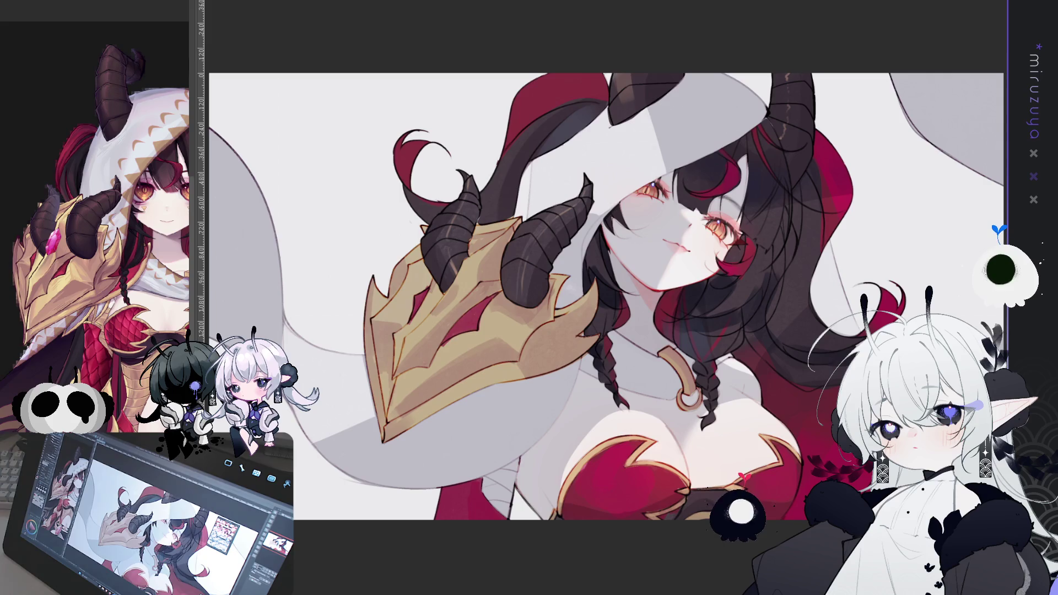
scroll(606, 275, up, 1)
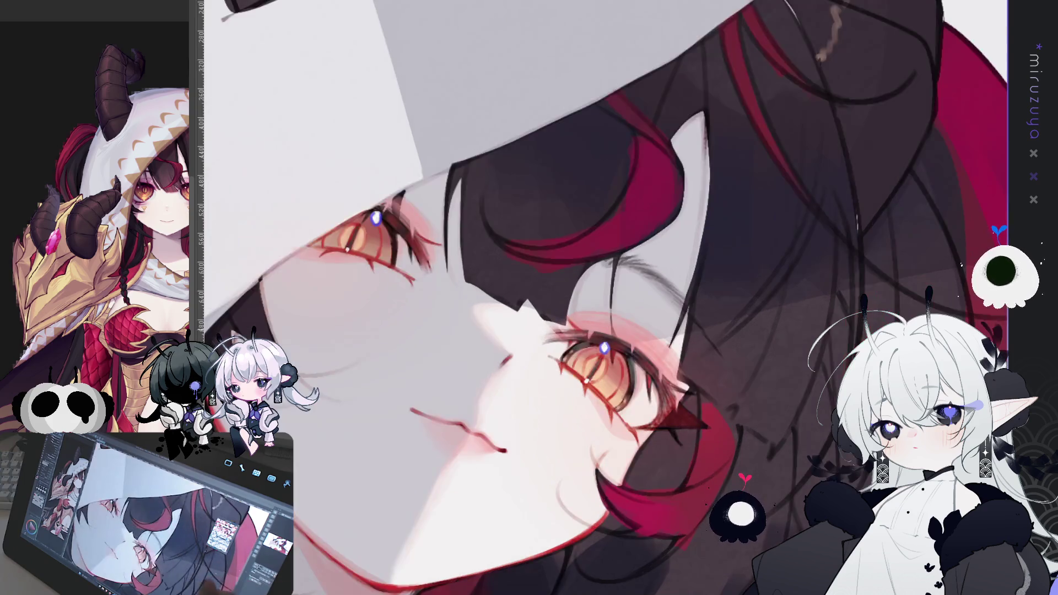
Draw a small orange triangle under the left eye, comparing with undo/redo before keeping it
drag(655, 546, 823, 404)
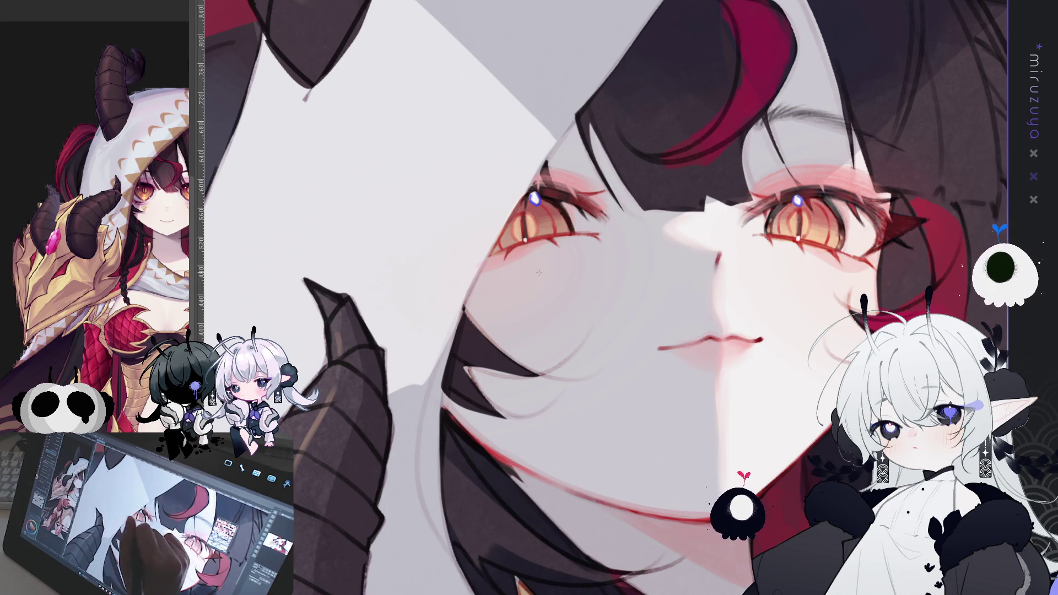
drag(538, 304, 540, 308)
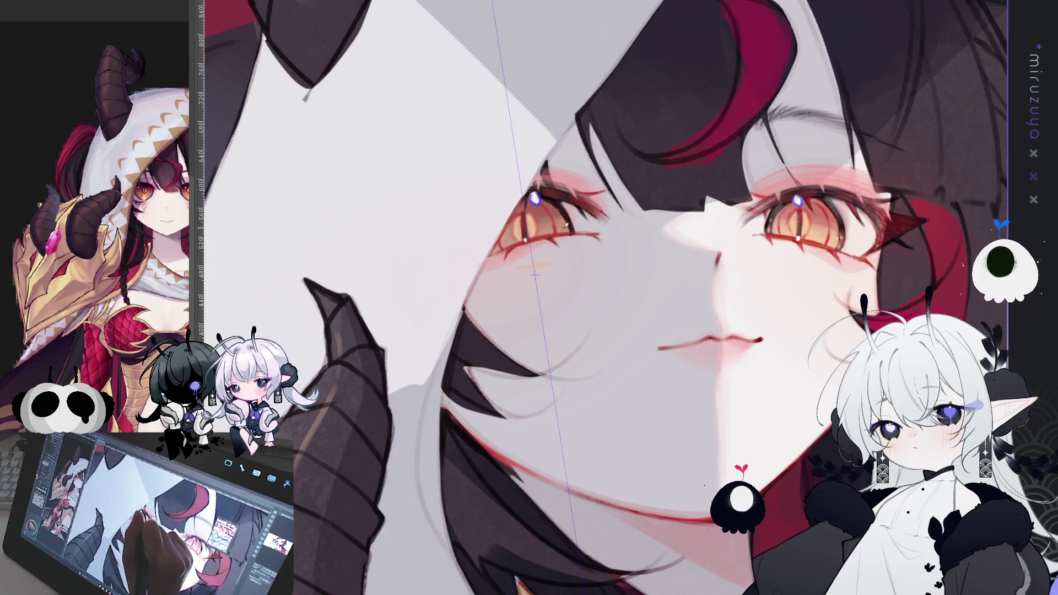
mouse_move(515, 268)
mouse_down()
mouse_move(553, 259)
mouse_move(545, 263)
mouse_up()
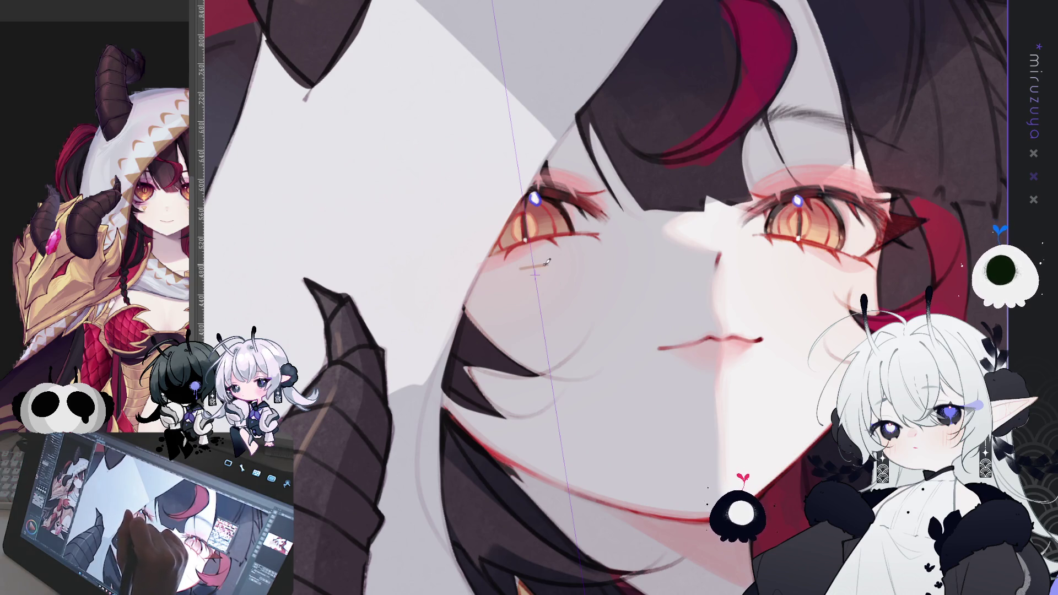
key(ctrl+z)
key(ctrl+y)
key(ctrl+z)
key(ctrl+y)
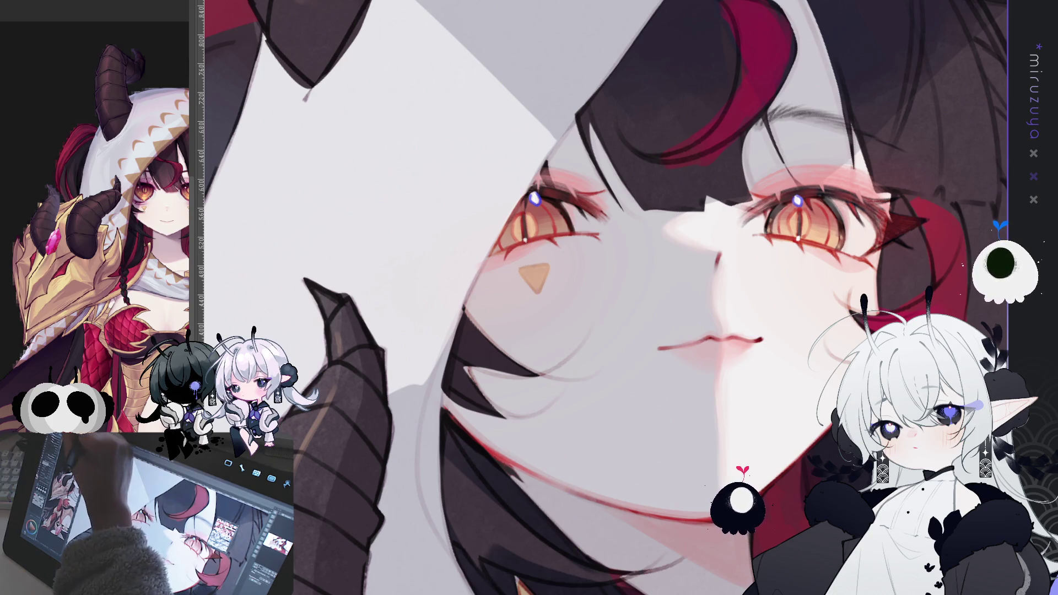
Place a slightly rotated copy of the triangle on the right cheek
key(ctrl+t)
mouse_move(549, 279)
mouse_down()
mouse_move(839, 323)
mouse_move(820, 278)
mouse_move(849, 242)
mouse_move(837, 234)
mouse_up()
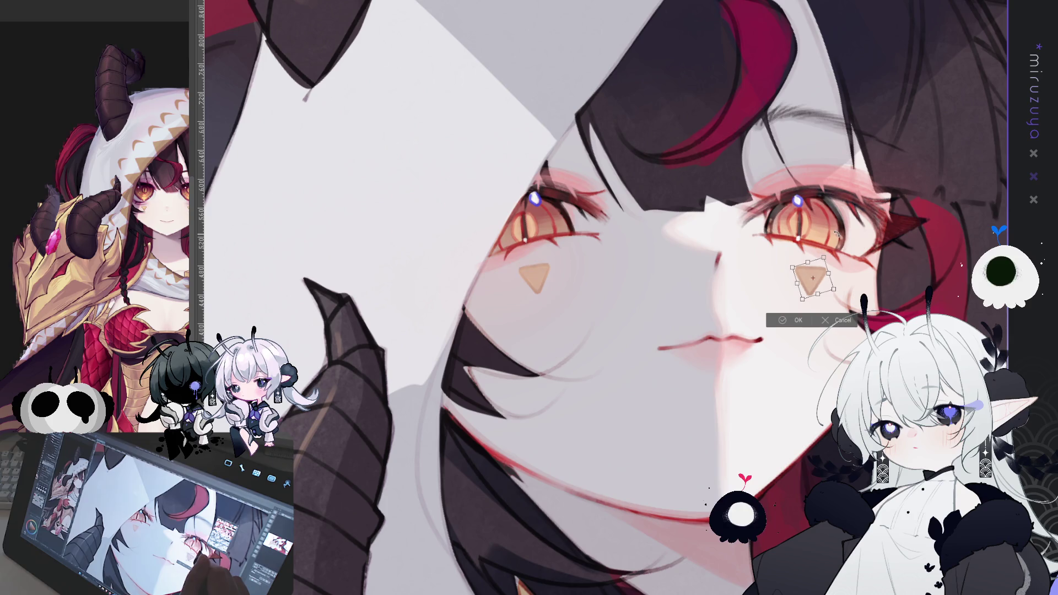
click(793, 320)
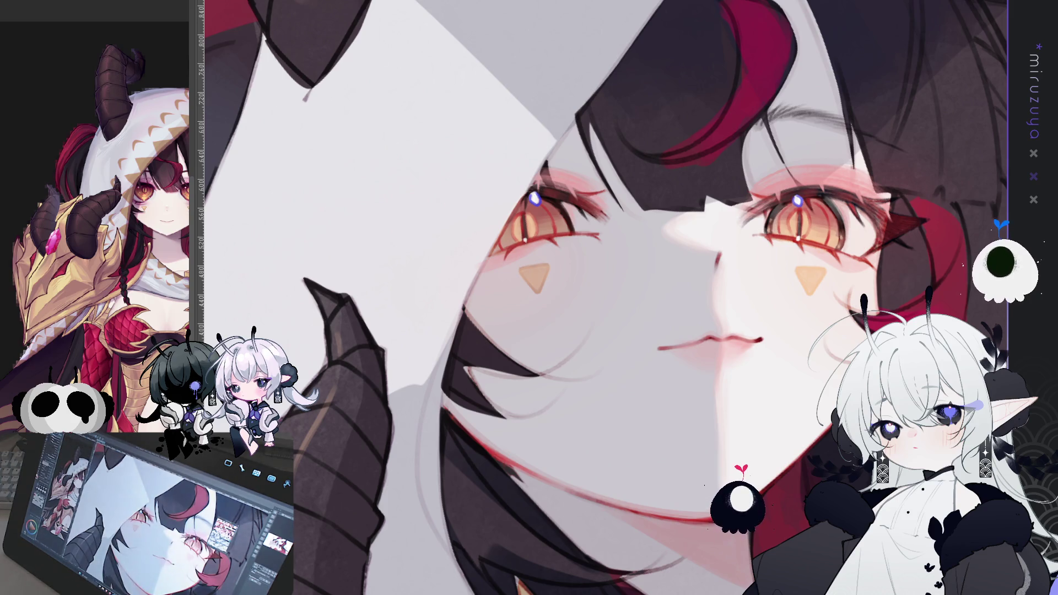
Enlarge and reshape the left cheek triangle with Ctrl+T
key(ctrl+t)
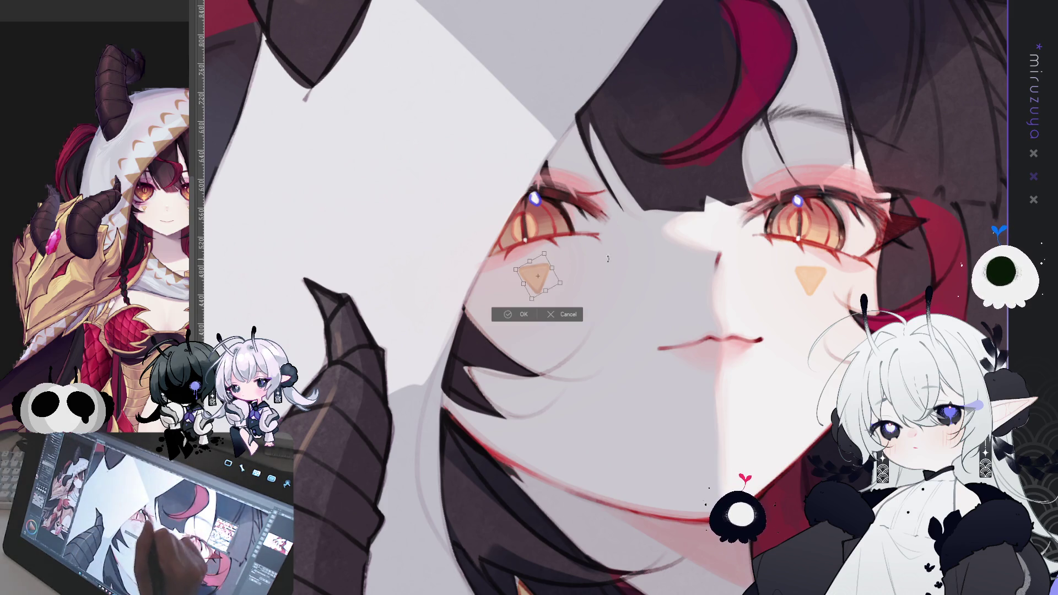
drag(560, 282, 565, 285)
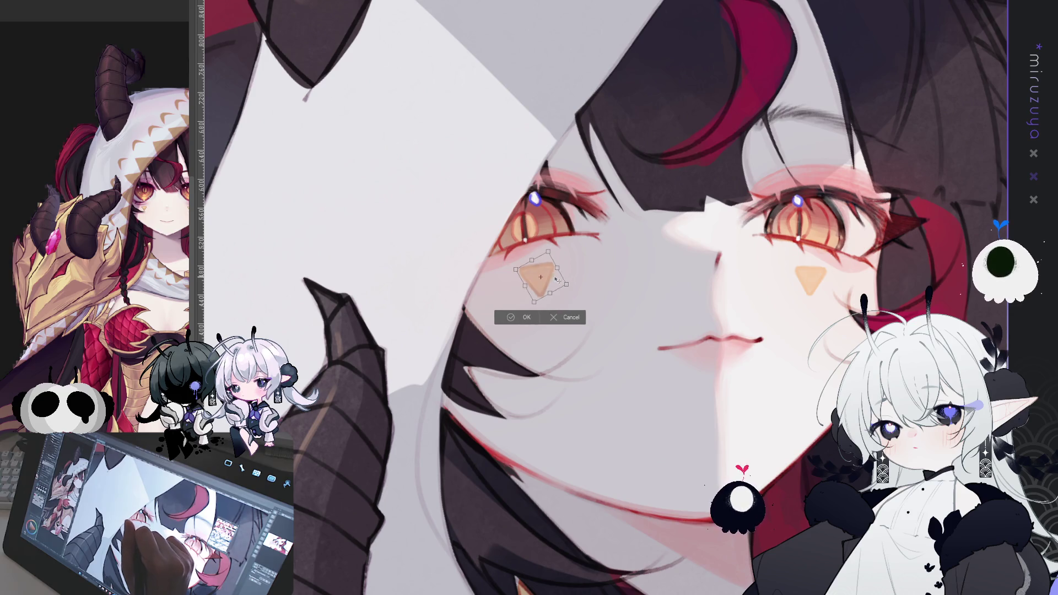
click(522, 318)
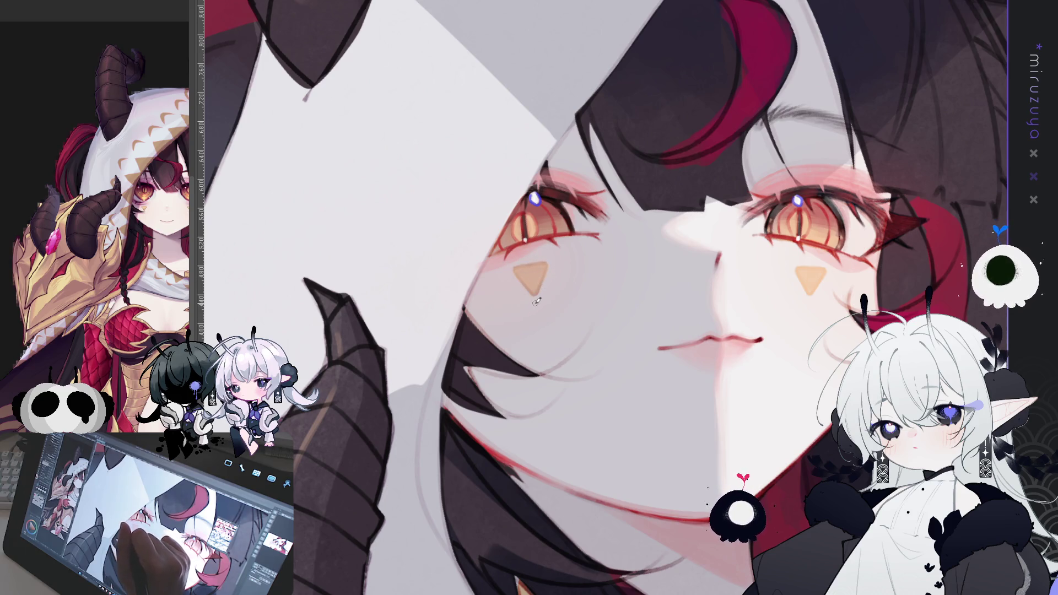
drag(819, 307, 642, 269)
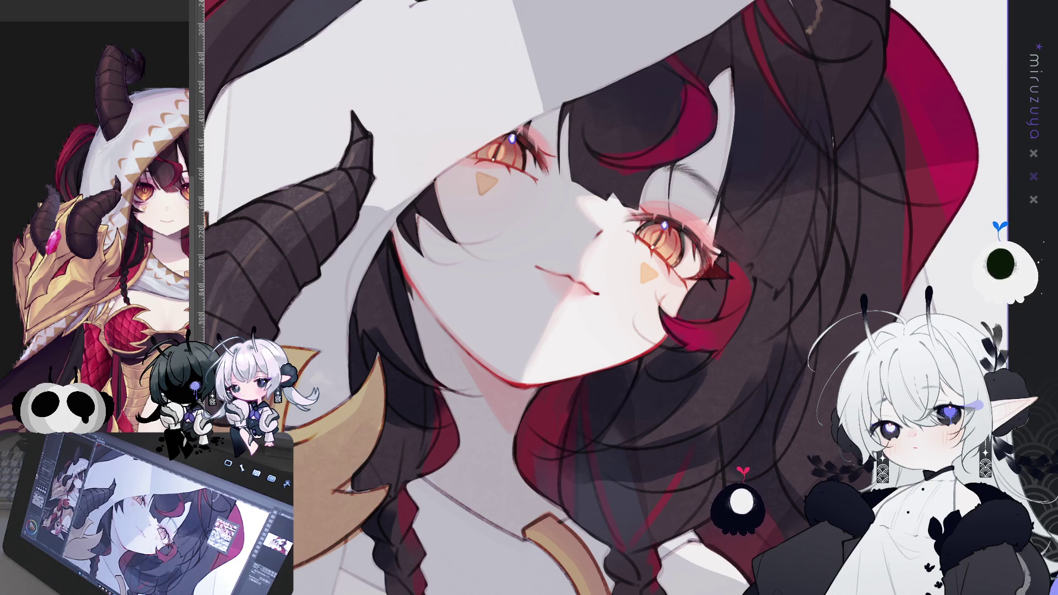
key(h)
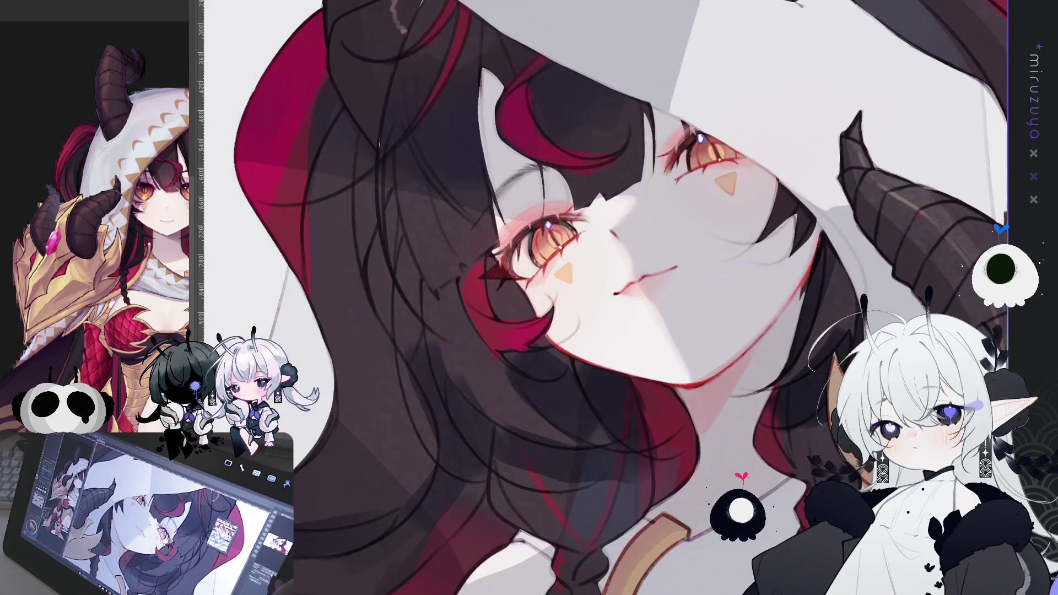
key(h)
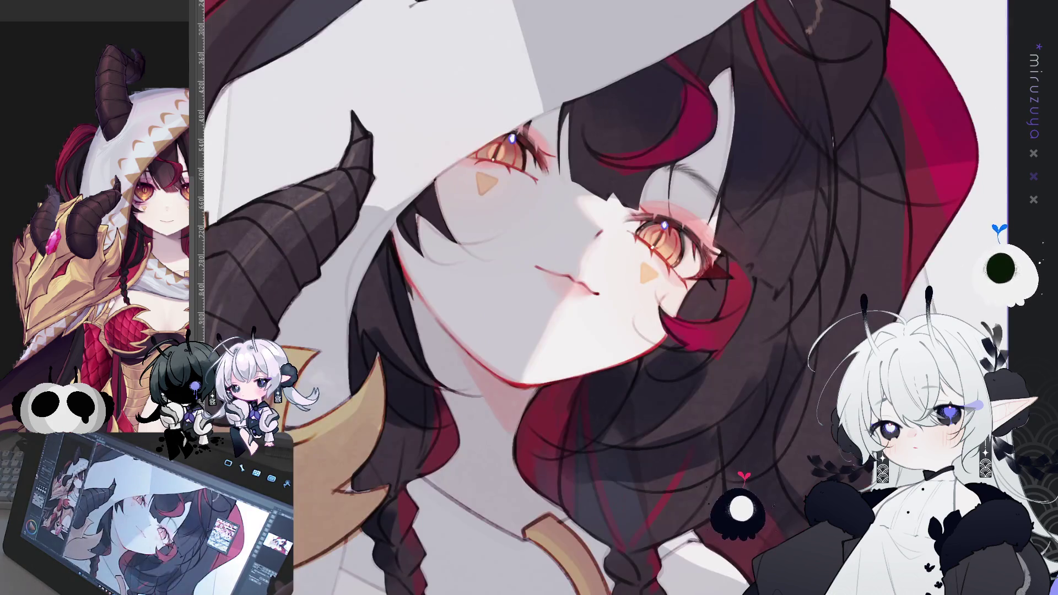
scroll(718, 165, up, 3)
mouse_move(718, 164)
mouse_down()
mouse_move(741, 345)
mouse_move(730, 332)
mouse_up()
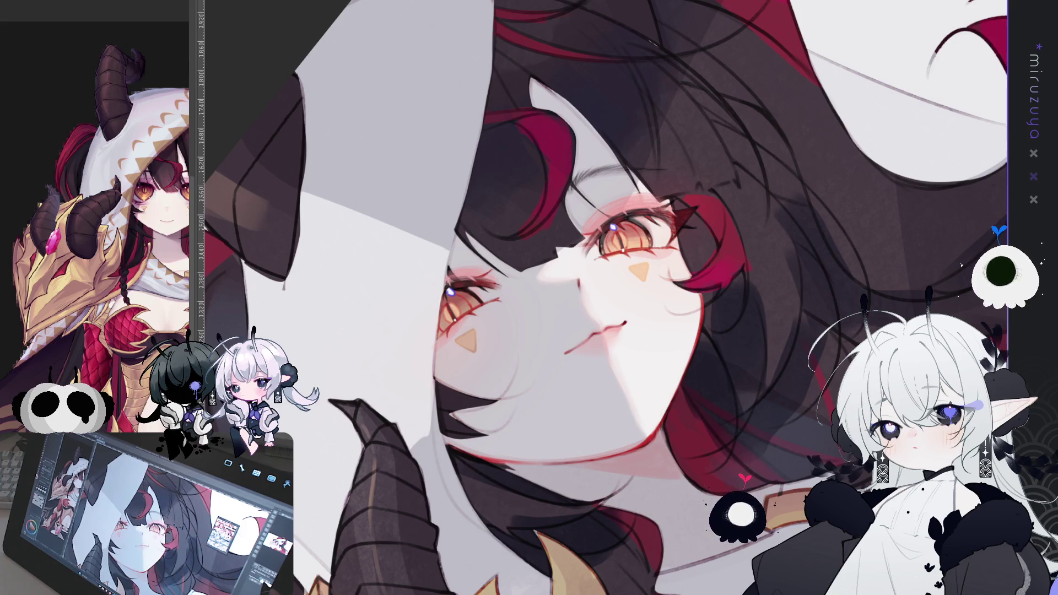
drag(506, 311, 507, 278)
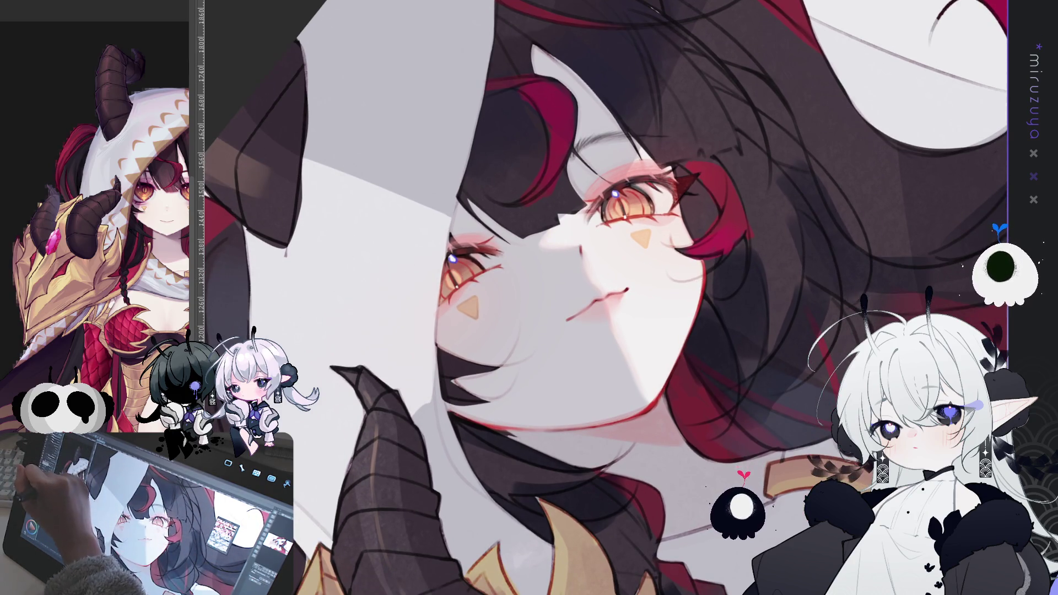
drag(539, 95, 505, 142)
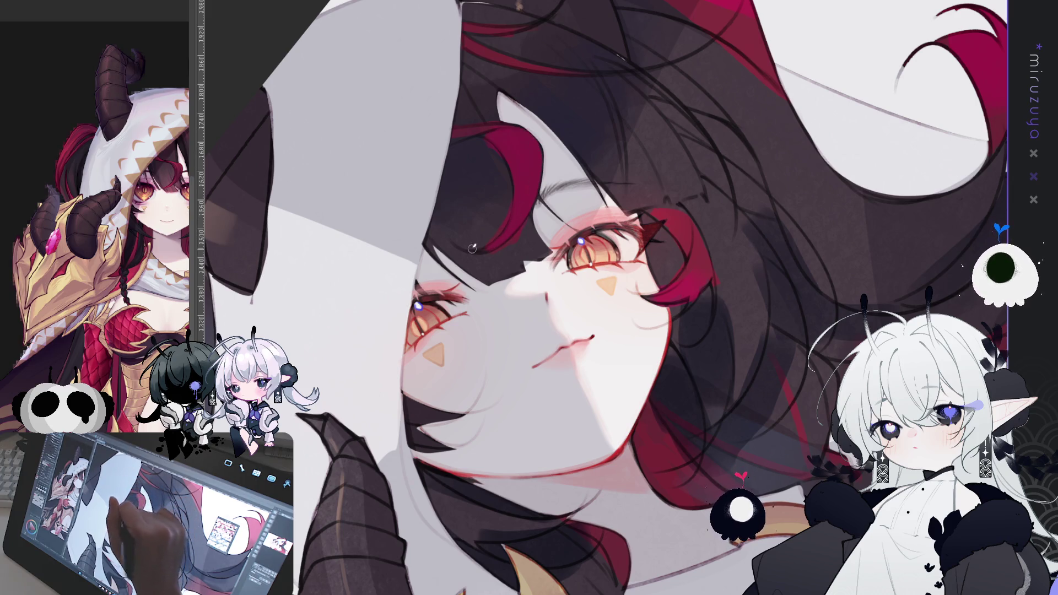
key(h)
drag(828, 306, 537, 114)
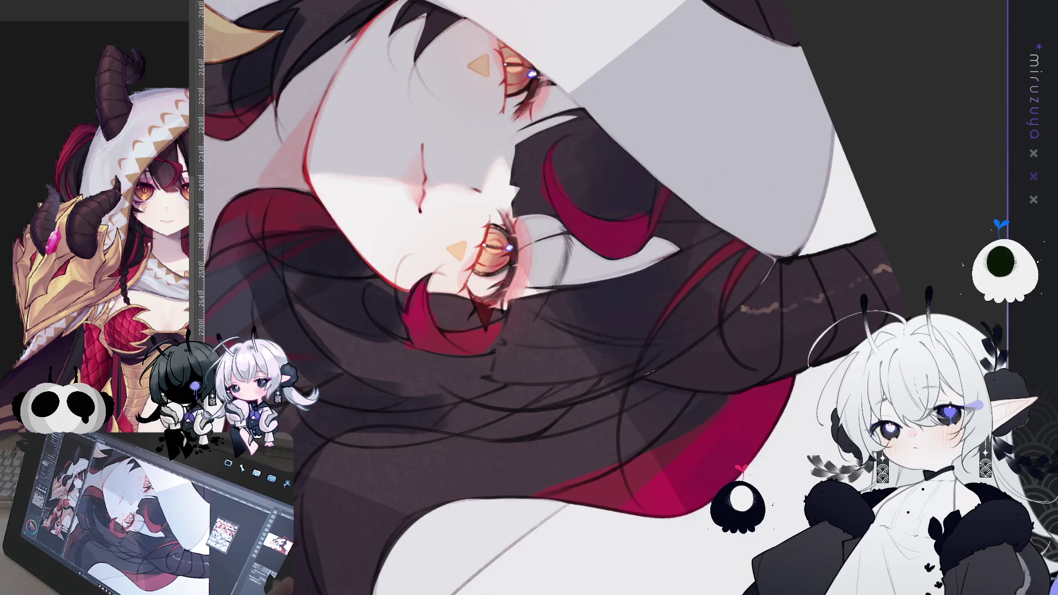
key(h)
key(minus)
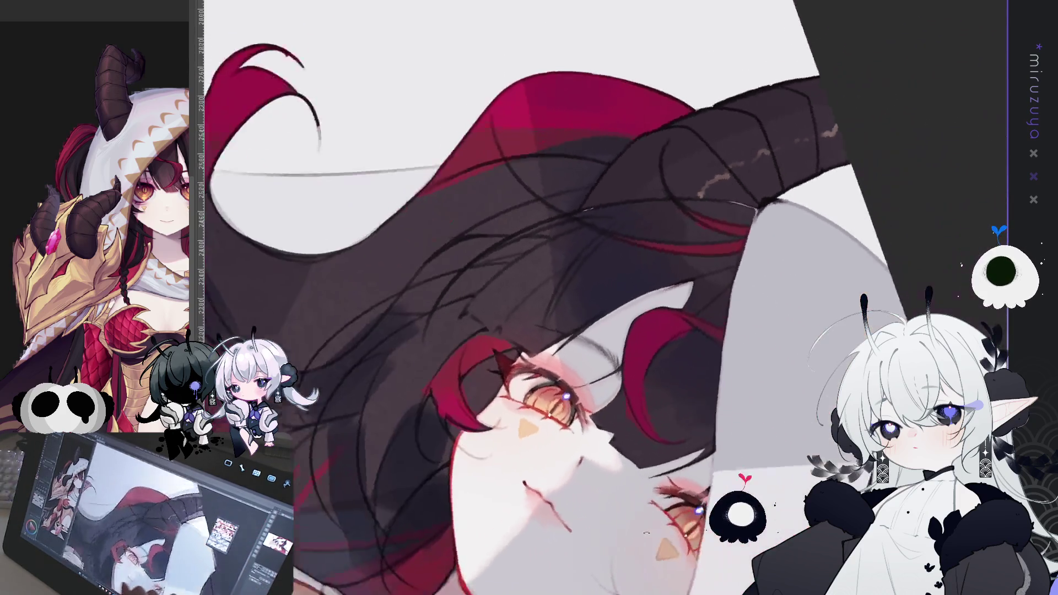
mouse_move(529, 386)
mouse_down()
mouse_move(502, 231)
mouse_move(457, 188)
mouse_up()
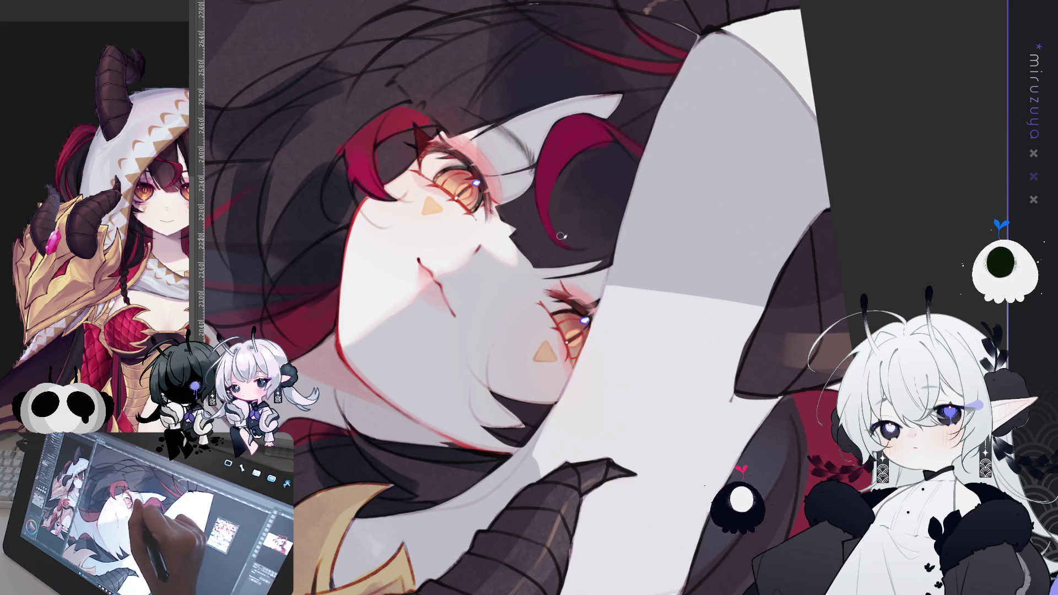
drag(591, 245, 464, 270)
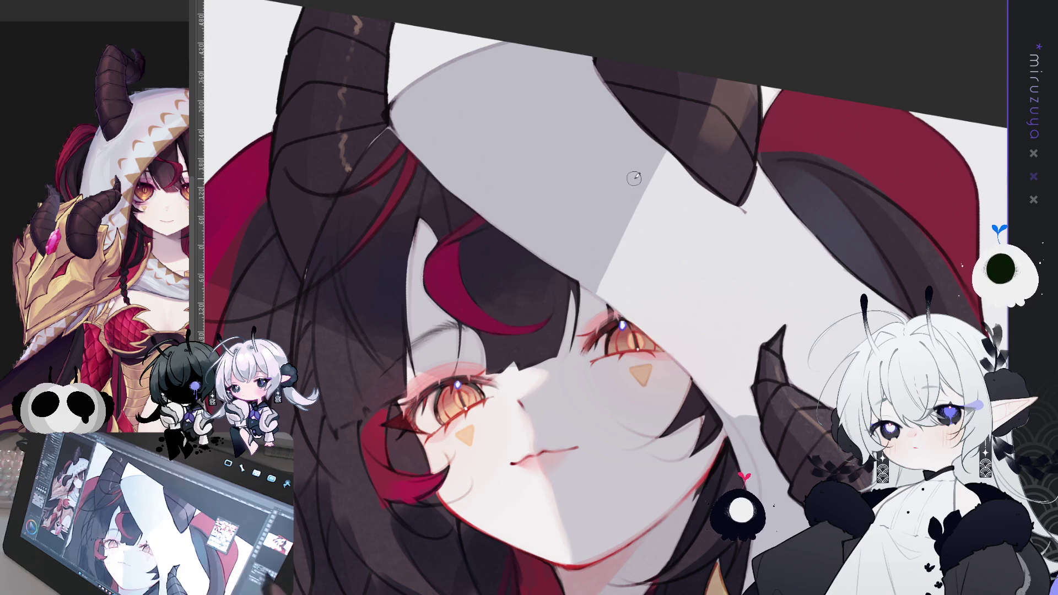
Turn the canvas view roughly 40° clockwise so the face lies tilted
key(h)
key(ctrl+0)
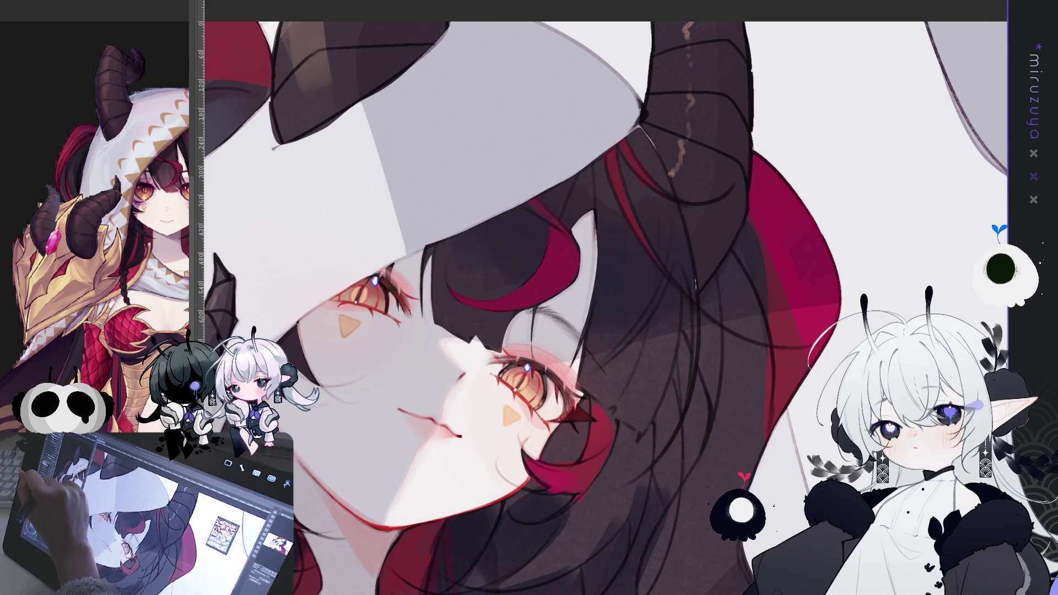
key(asciicircum)
key(asciicircum)
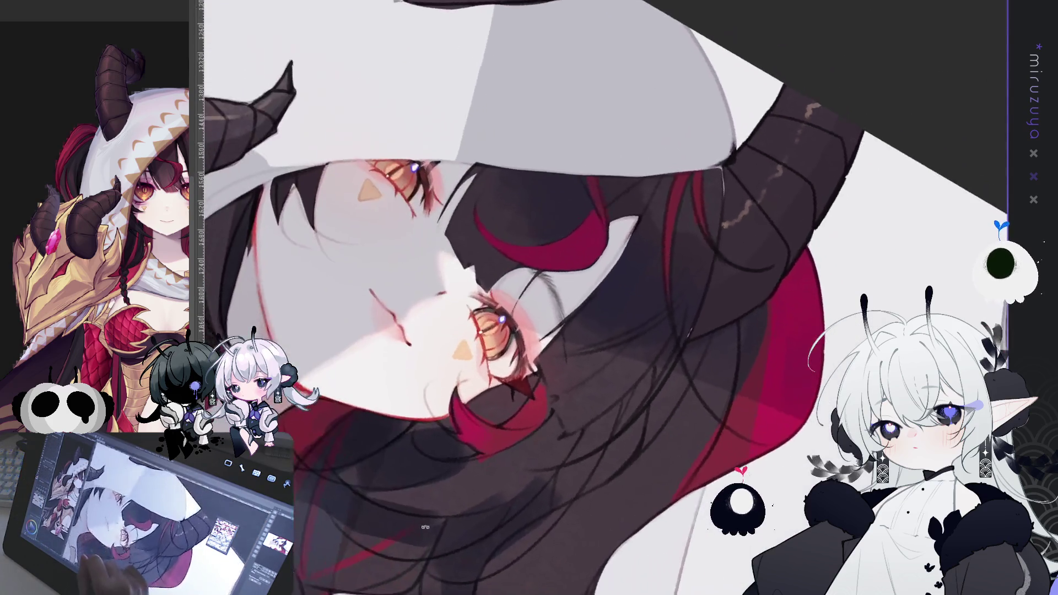
key(asciicircum)
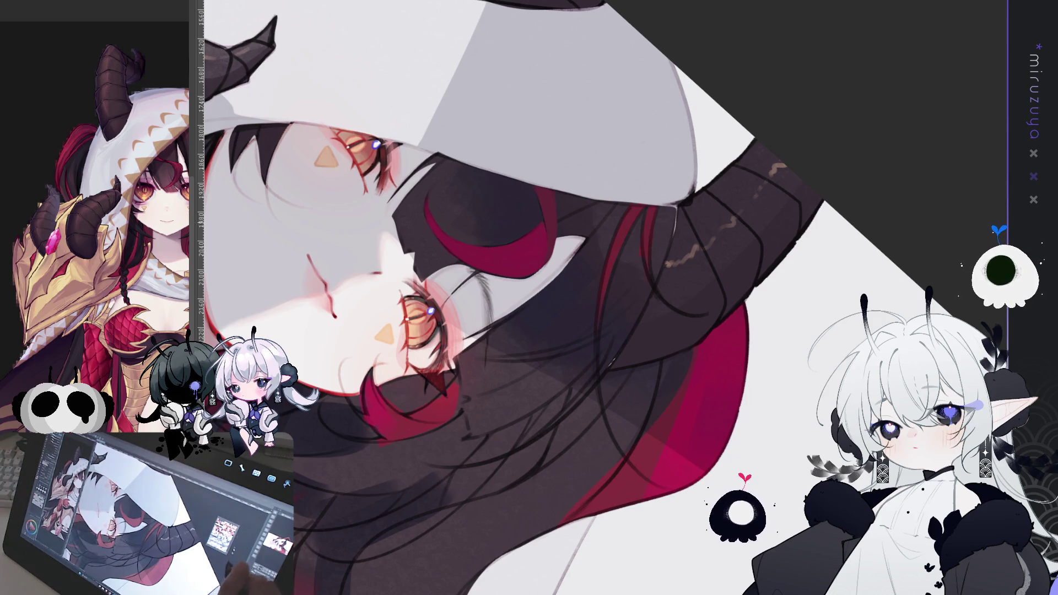
drag(551, 297, 557, 386)
Shift the artwork up and tilt it slightly counter-clockwise to centre the face
drag(551, 330, 551, 265)
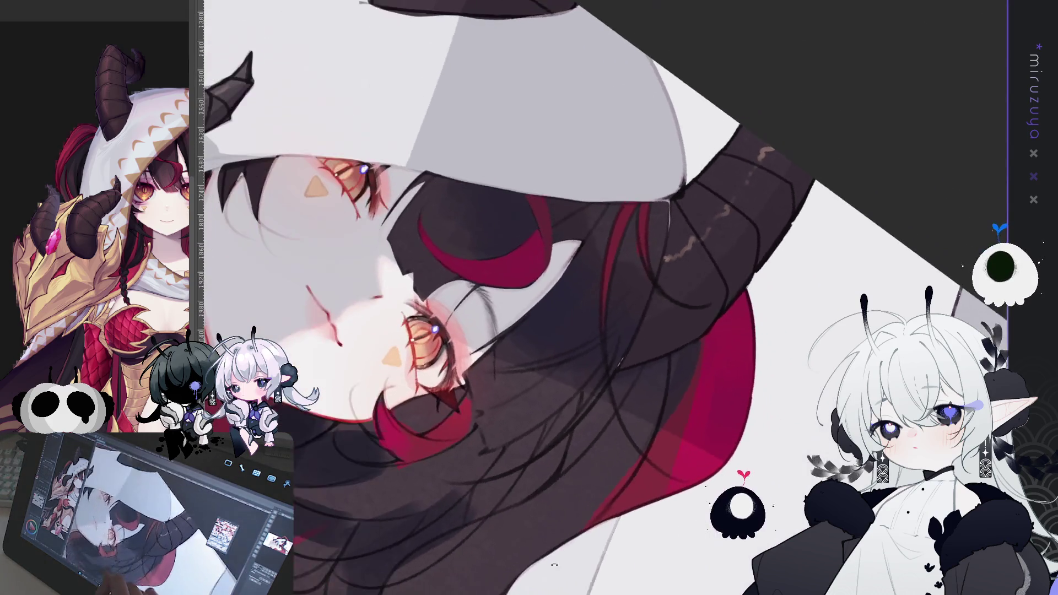
drag(554, 565, 558, 557)
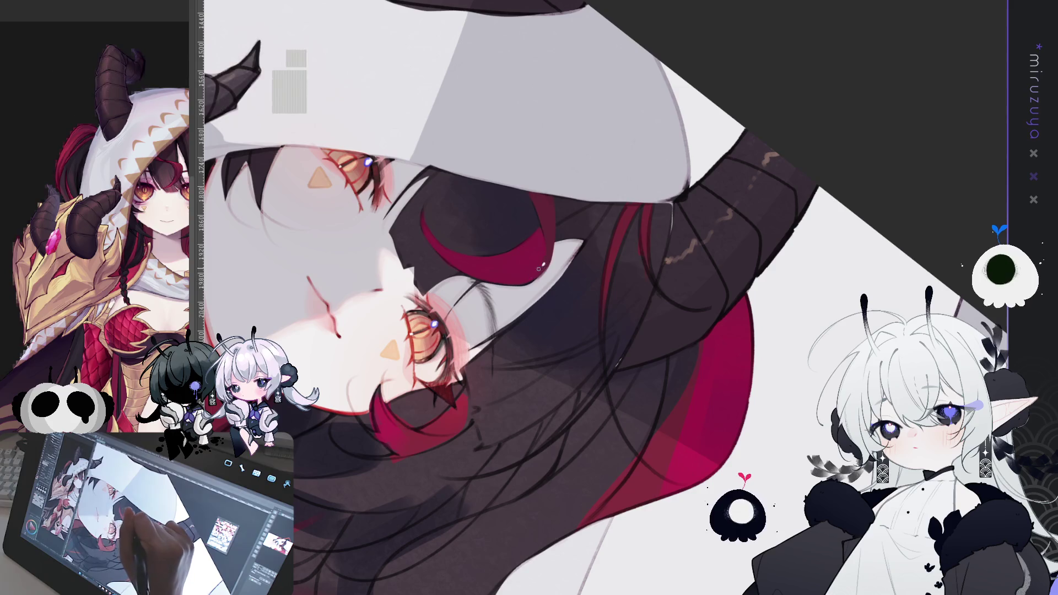
key(minus)
key(minus)
key(minus)
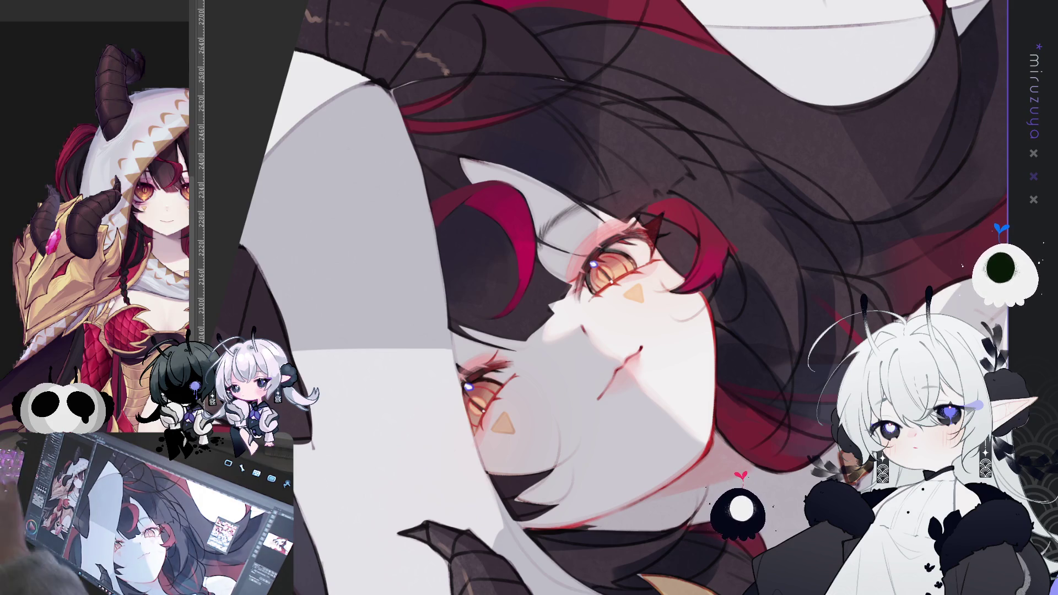
Replace the reddish stroke with a dark hair-edge line above the left eye
key(r)
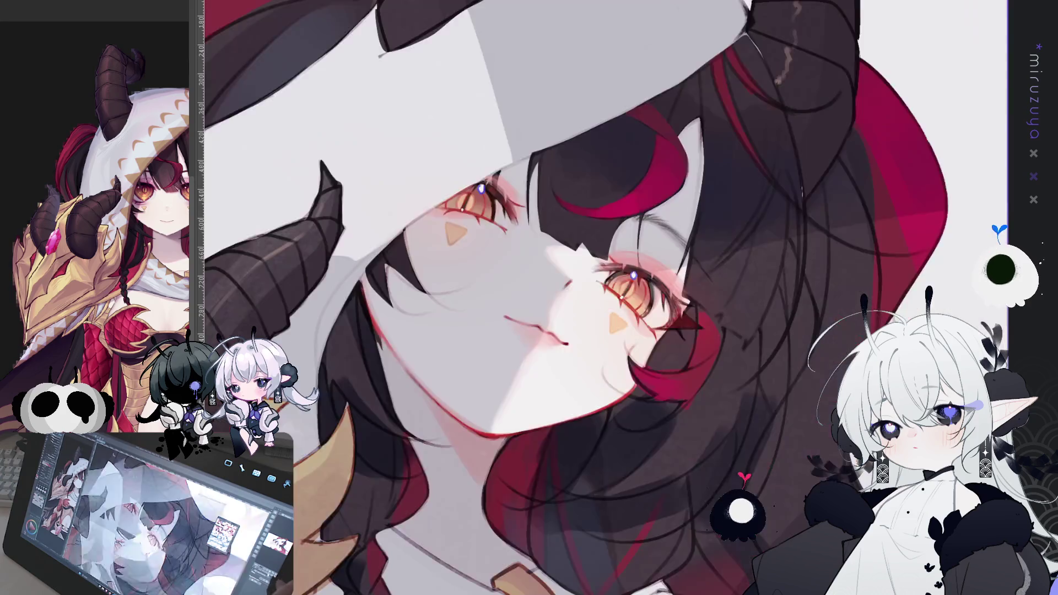
mouse_move(496, 166)
mouse_down()
mouse_move(269, 270)
mouse_move(259, 353)
mouse_up()
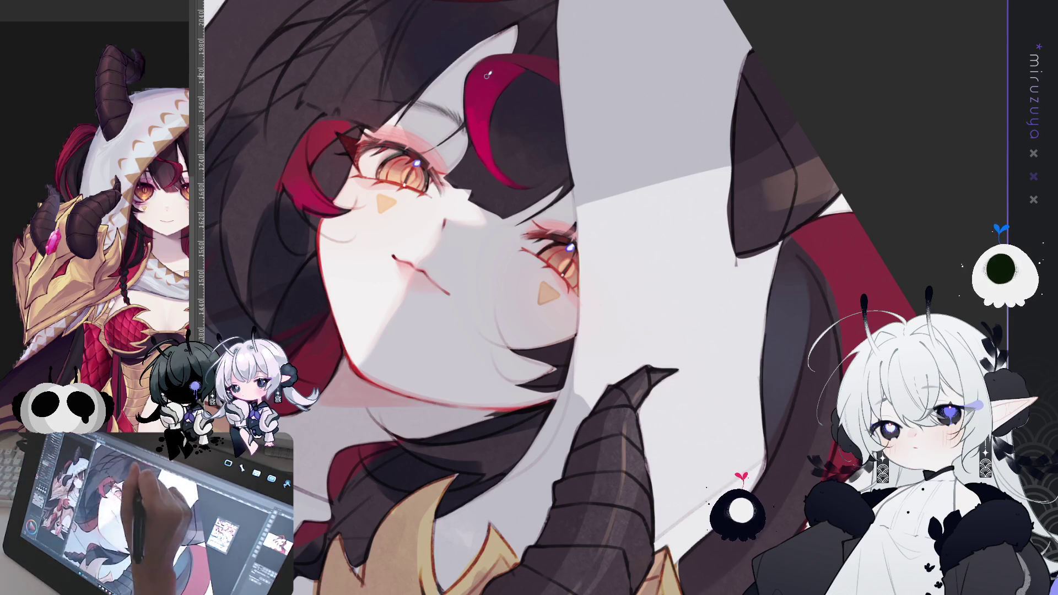
drag(475, 62, 458, 149)
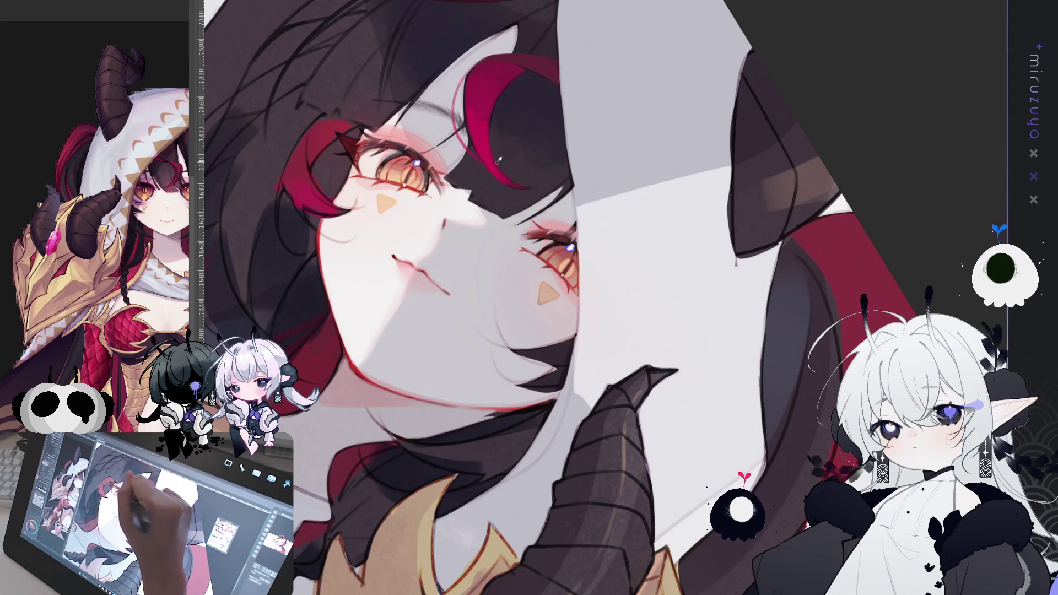
key(ctrl+z)
drag(473, 65, 466, 152)
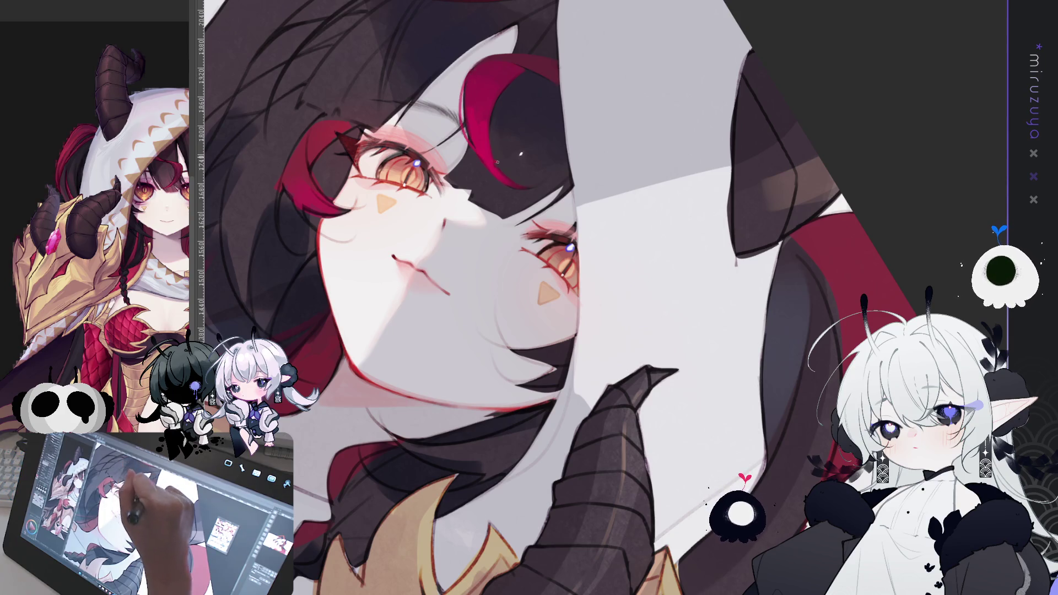
drag(736, 261, 532, 417)
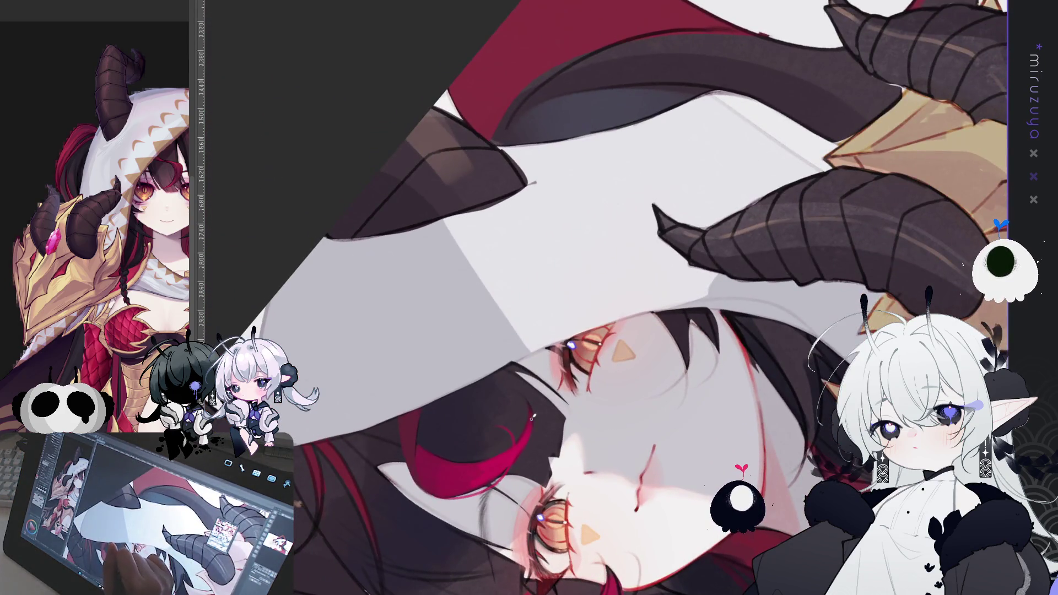
Zoom in and reset the canvas rotation so the face under the hood is upright
mouse_move(647, 331)
mouse_down()
mouse_move(680, 409)
mouse_move(606, 359)
mouse_up()
scroll(678, 409, down, 2)
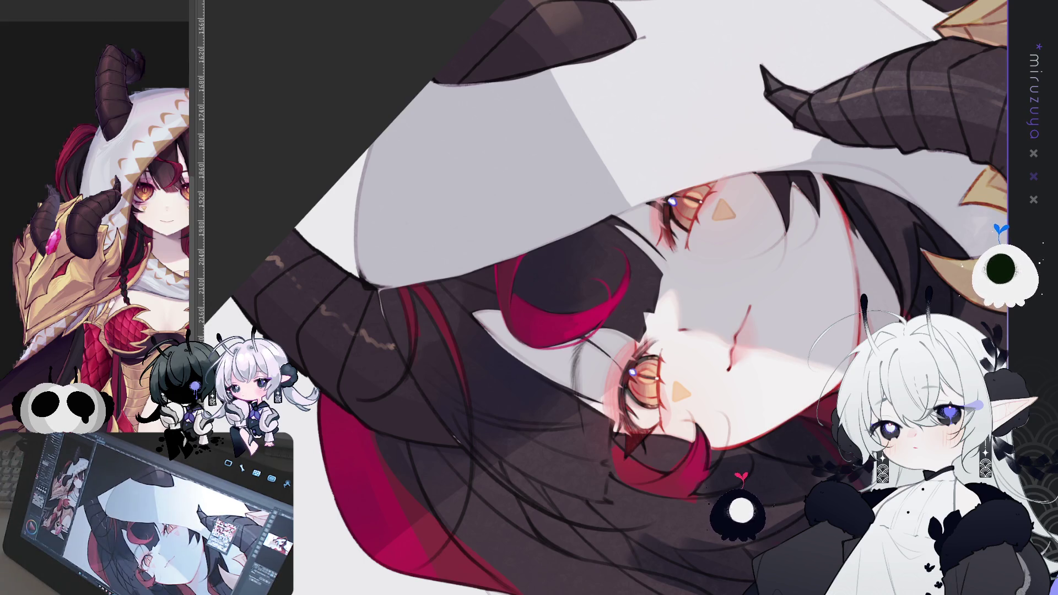
key(ctrl+alt+0)
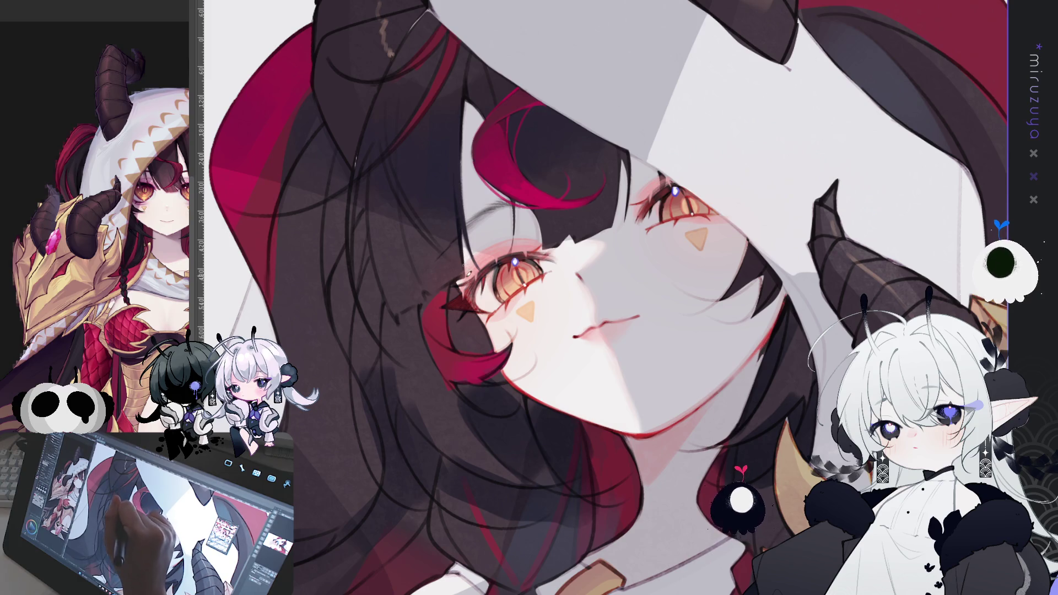
Draw a short dark strand line on the hair beside the left eye
mouse_move(462, 222)
mouse_down()
mouse_move(475, 256)
mouse_move(457, 237)
mouse_up()
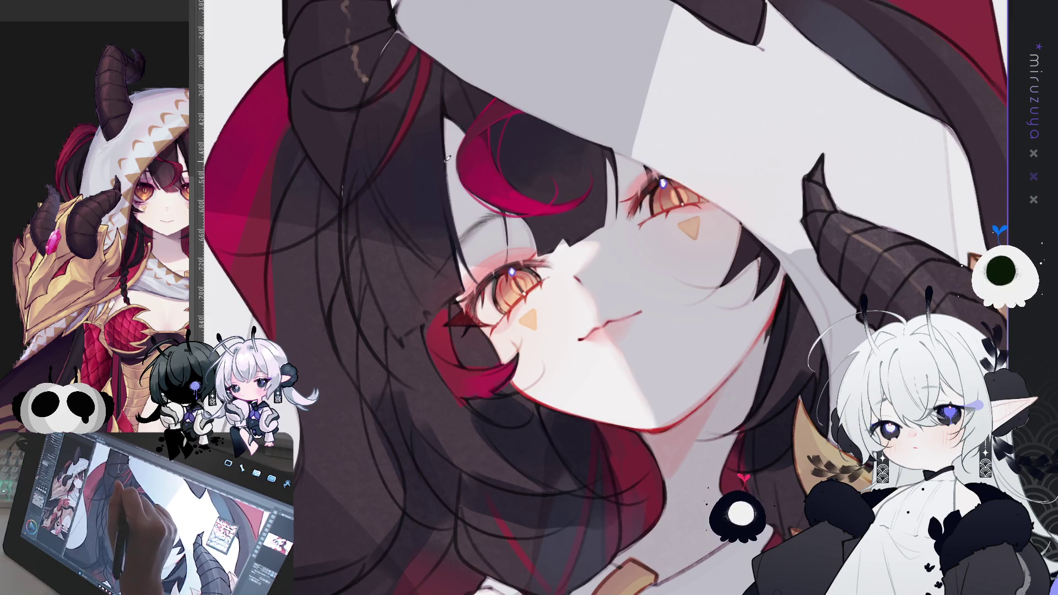
mouse_move(462, 223)
mouse_down()
mouse_move(557, 143)
mouse_move(681, 153)
mouse_up()
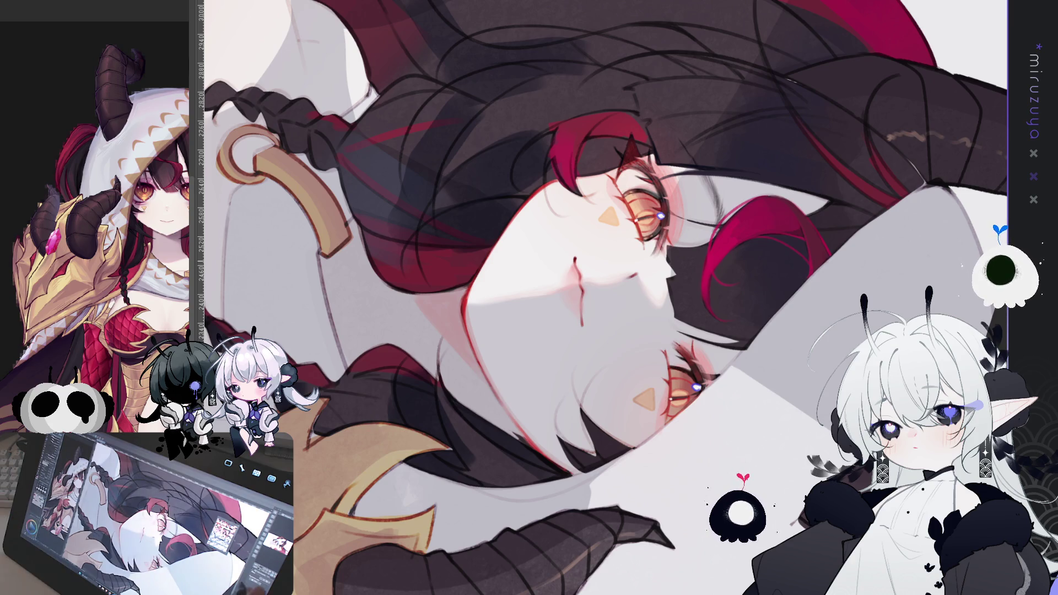
Straighten and zoom the view onto the face, then pan slightly right to reveal more hair
mouse_move(716, 165)
mouse_down()
mouse_move(772, 248)
mouse_move(760, 364)
mouse_up()
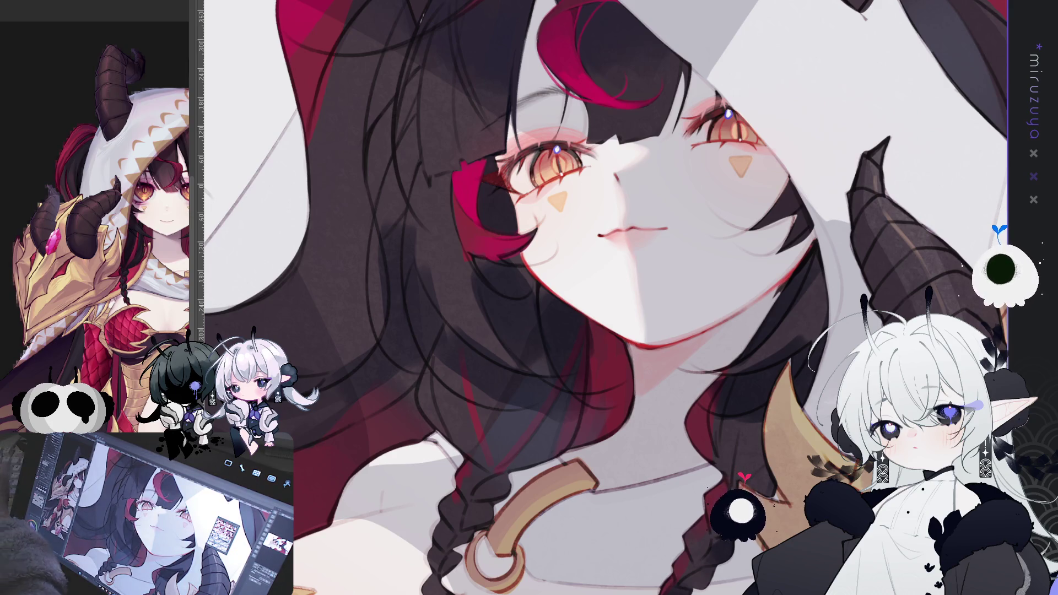
mouse_move(607, 298)
mouse_down()
mouse_move(623, 309)
mouse_move(642, 294)
mouse_up()
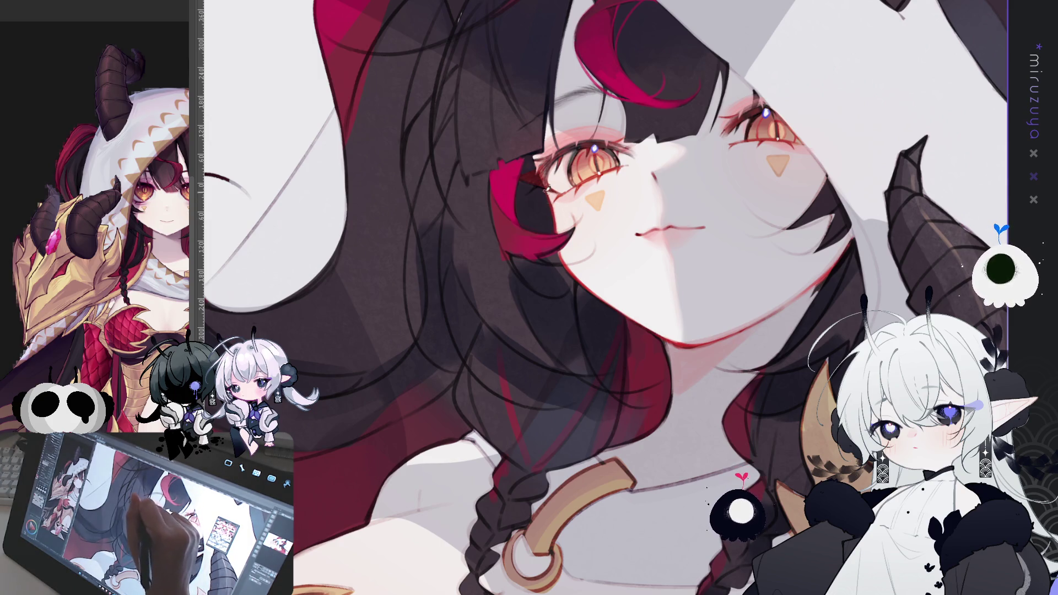
Rotate and tilt the canvas view around the face, then reset it upright
key(minus)
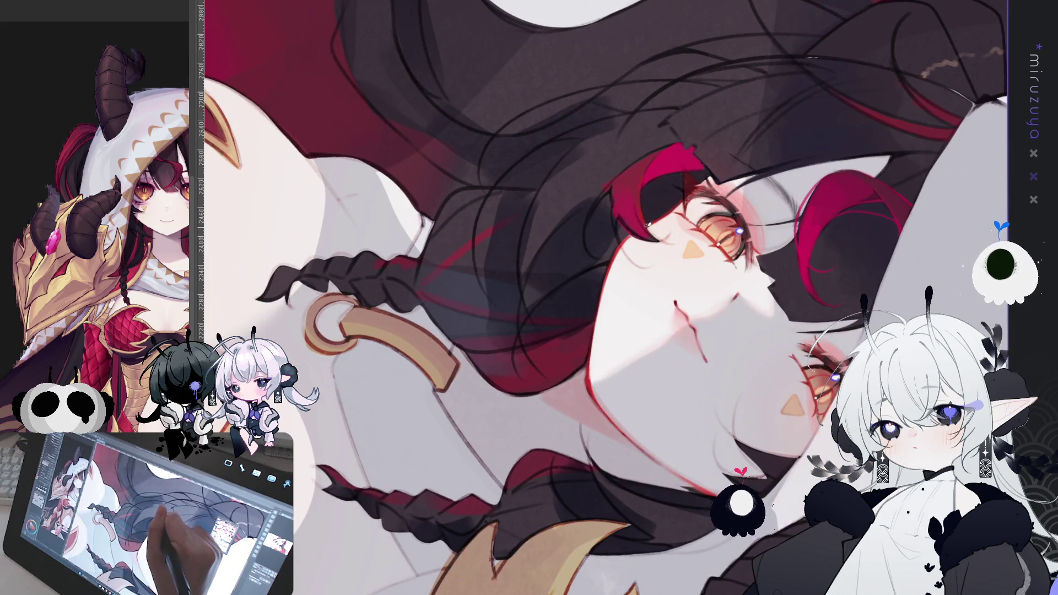
key(asciicircum)
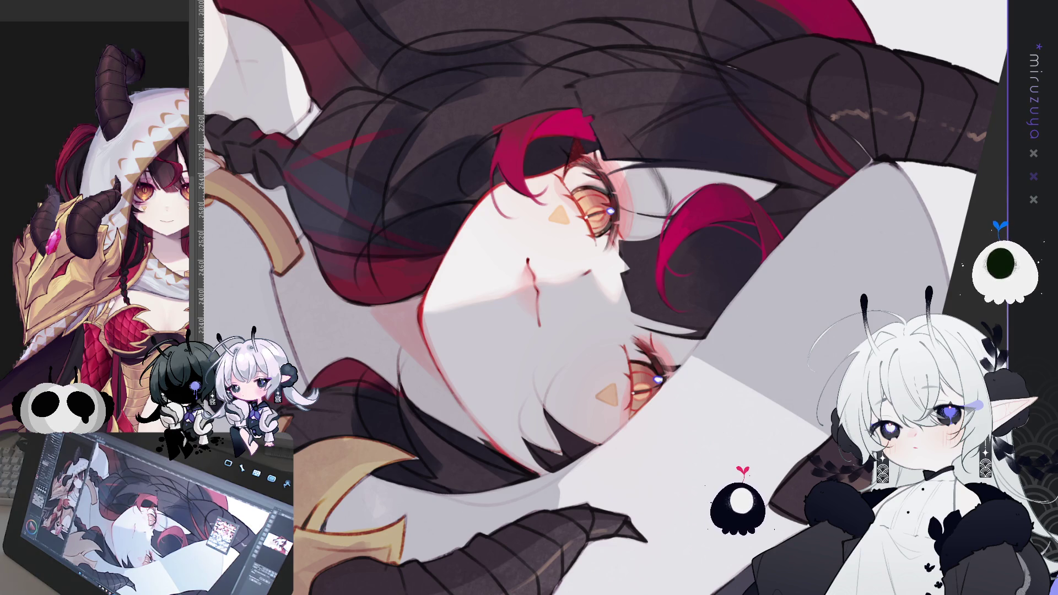
drag(606, 221, 706, 275)
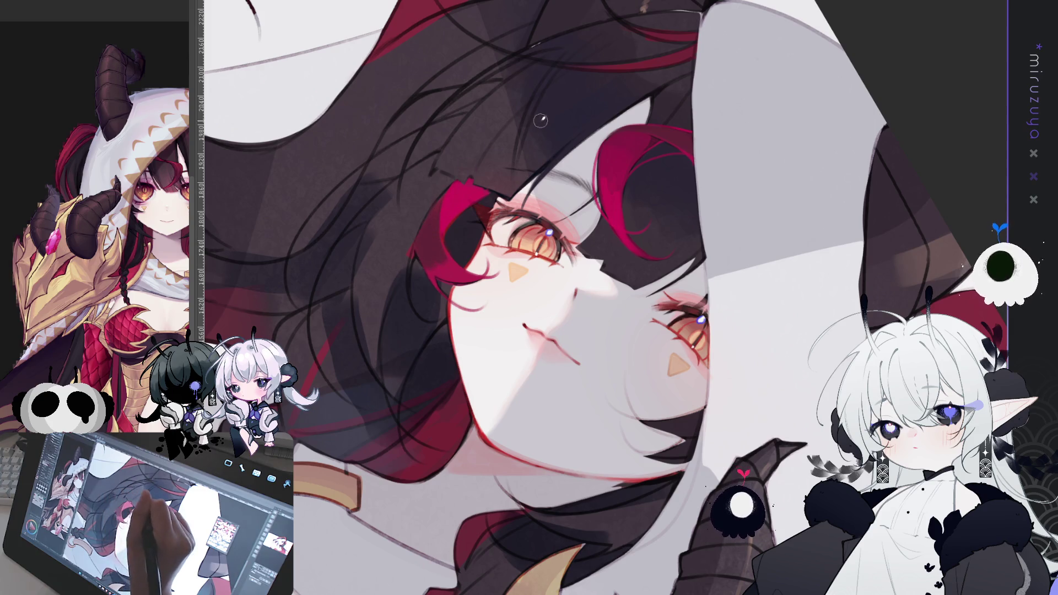
mouse_move(568, 94)
mouse_down()
mouse_move(644, 85)
mouse_move(488, 191)
mouse_up()
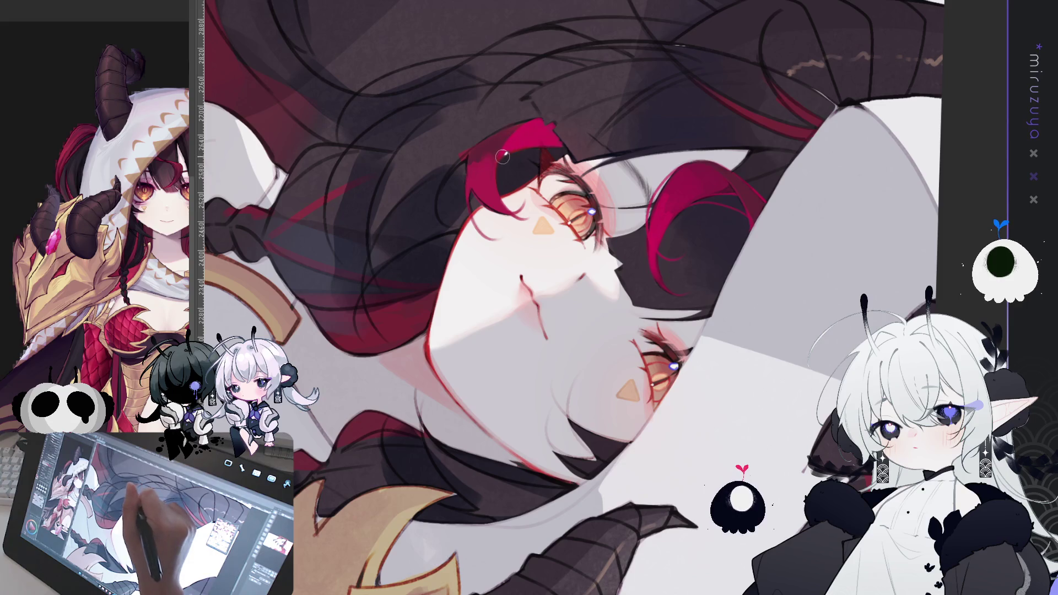
key(ctrl+0)
key(ctrl+0)
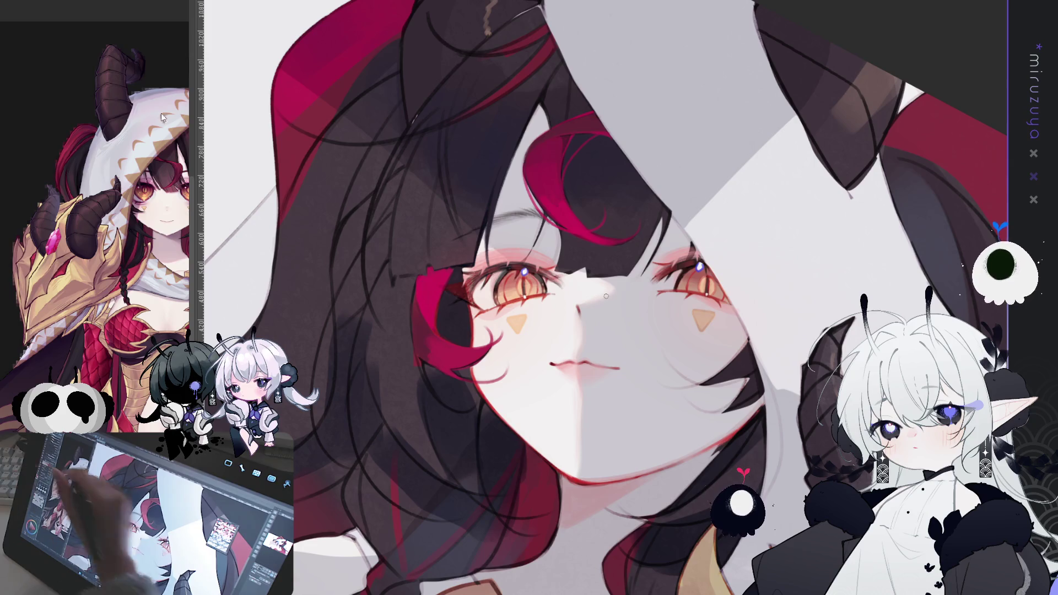
Touch up the edge where the dark hair meets the pale cheek with a short stroke
mouse_move(606, 296)
mouse_down()
mouse_move(590, 125)
mouse_move(412, 29)
mouse_up()
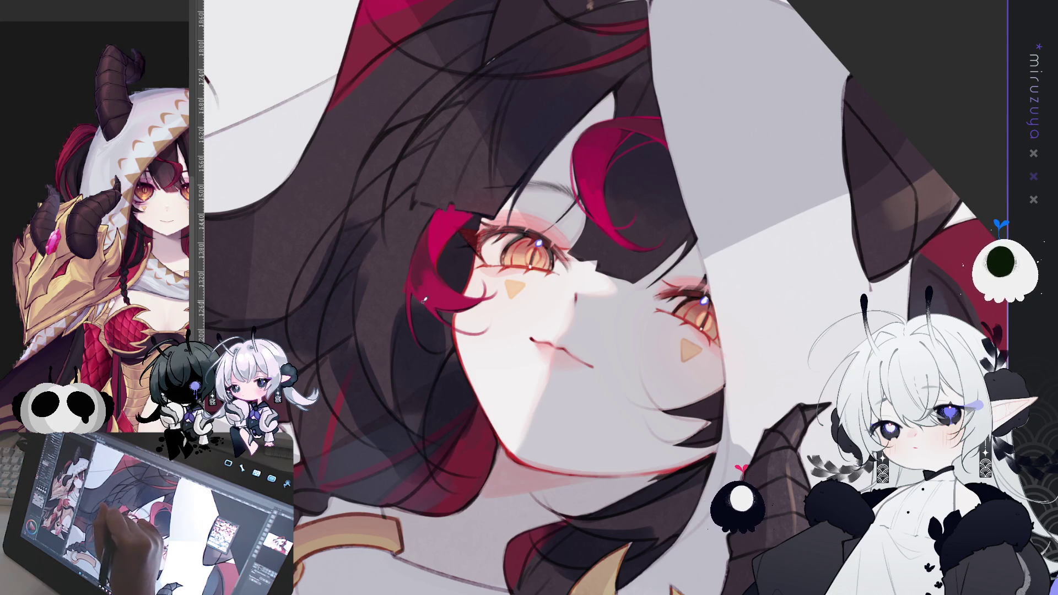
drag(411, 303, 458, 331)
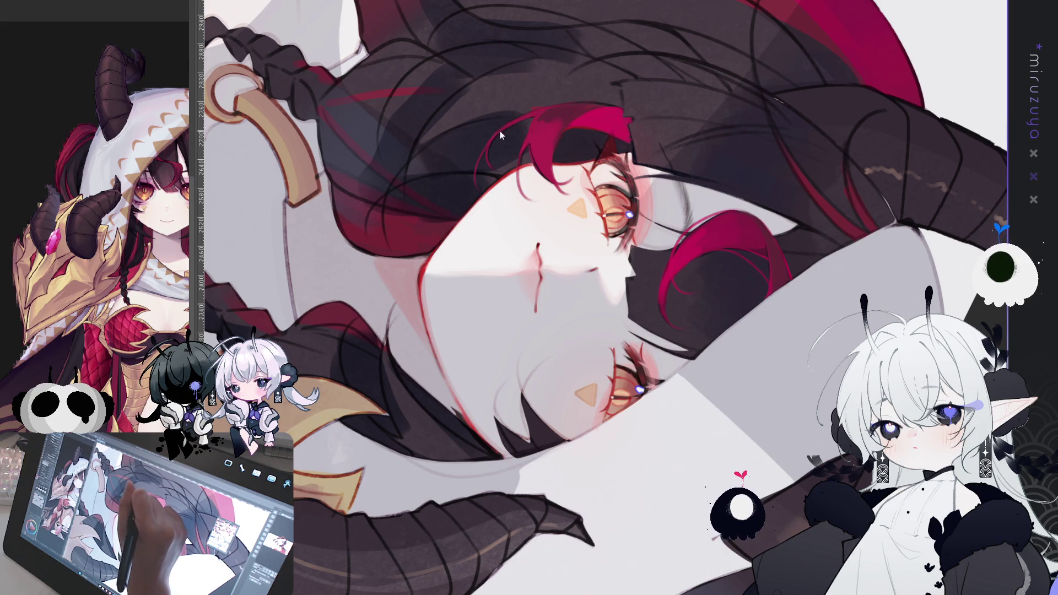
drag(382, 383, 435, 364)
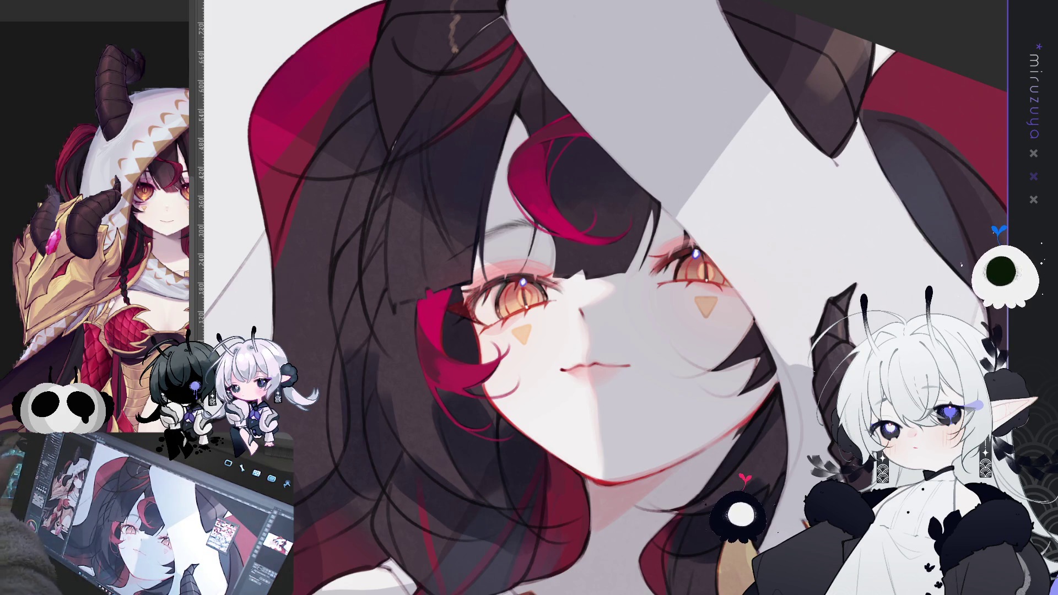
Paint a thin dark strand into the hair, then mirror the view to check proportions
mouse_move(701, 515)
mouse_down()
mouse_move(695, 504)
mouse_move(778, 341)
mouse_move(754, 391)
mouse_move(735, 350)
mouse_up()
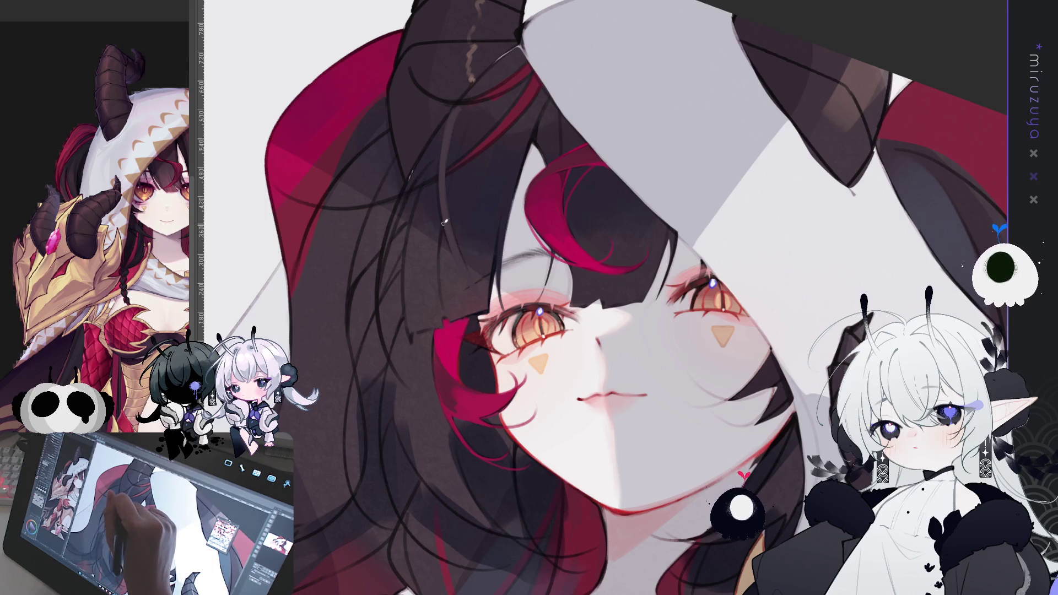
drag(451, 319, 441, 254)
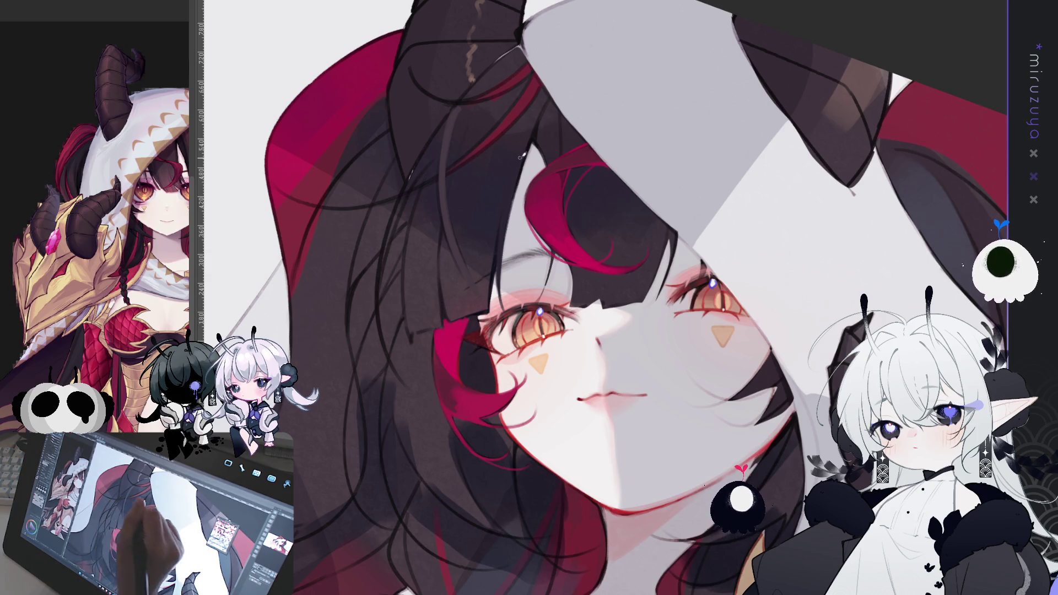
drag(549, 122, 621, 82)
key(h)
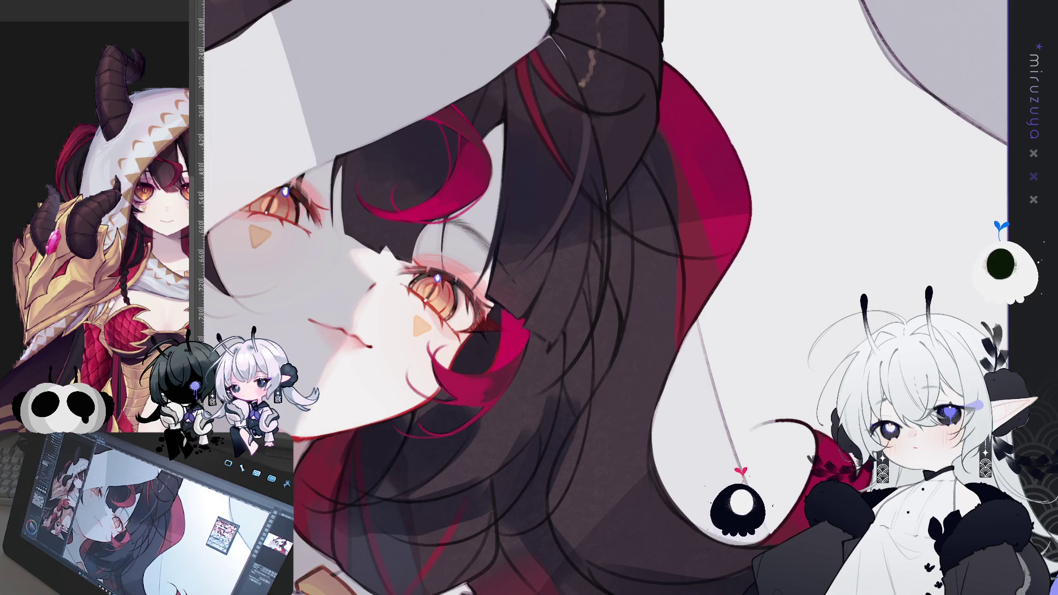
drag(636, 427, 788, 374)
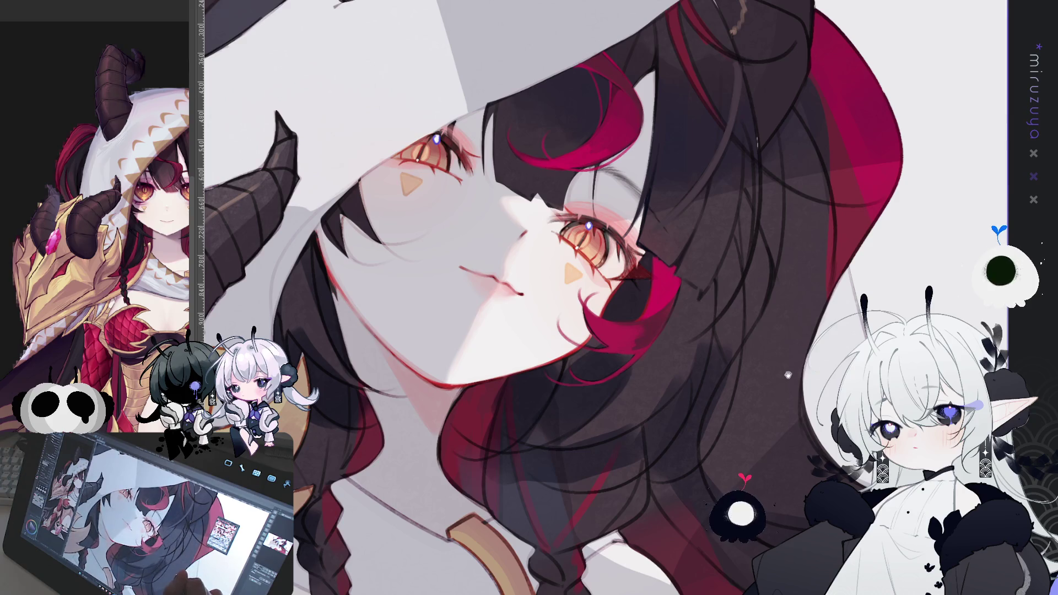
key(h)
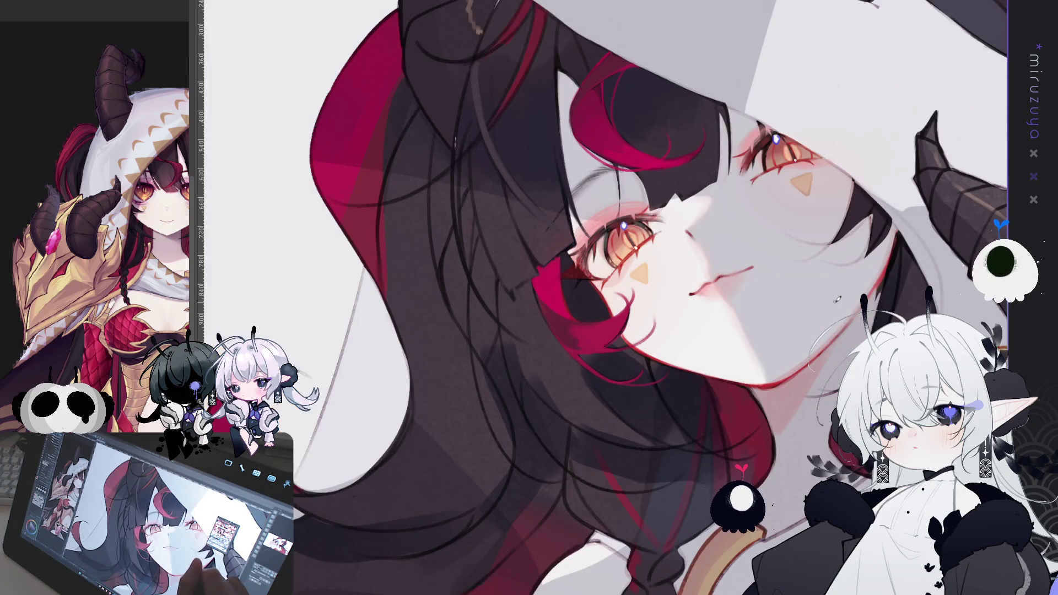
drag(662, 276, 579, 304)
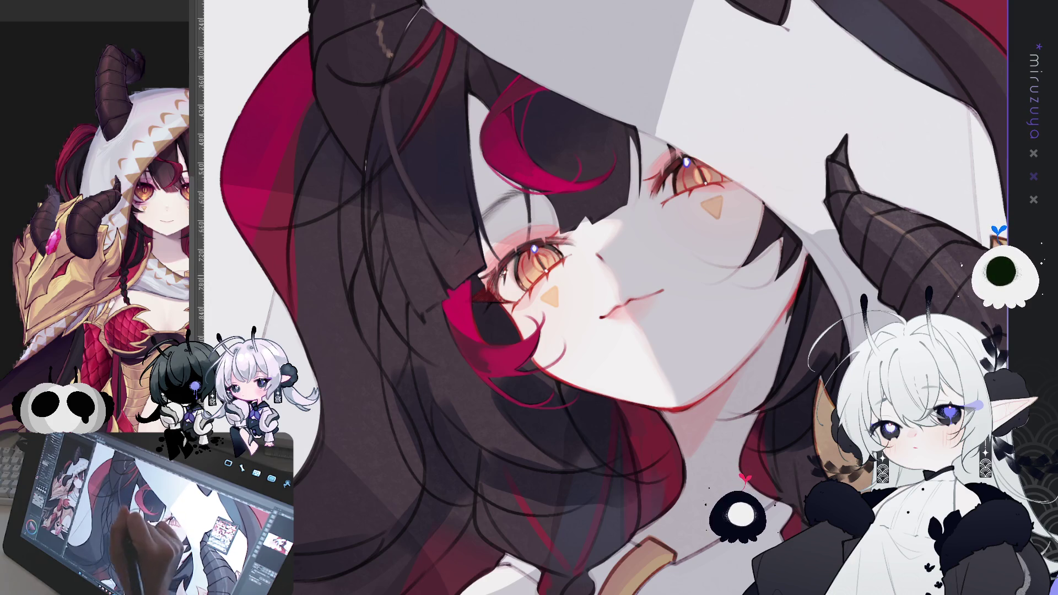
key(h)
drag(750, 300, 606, 295)
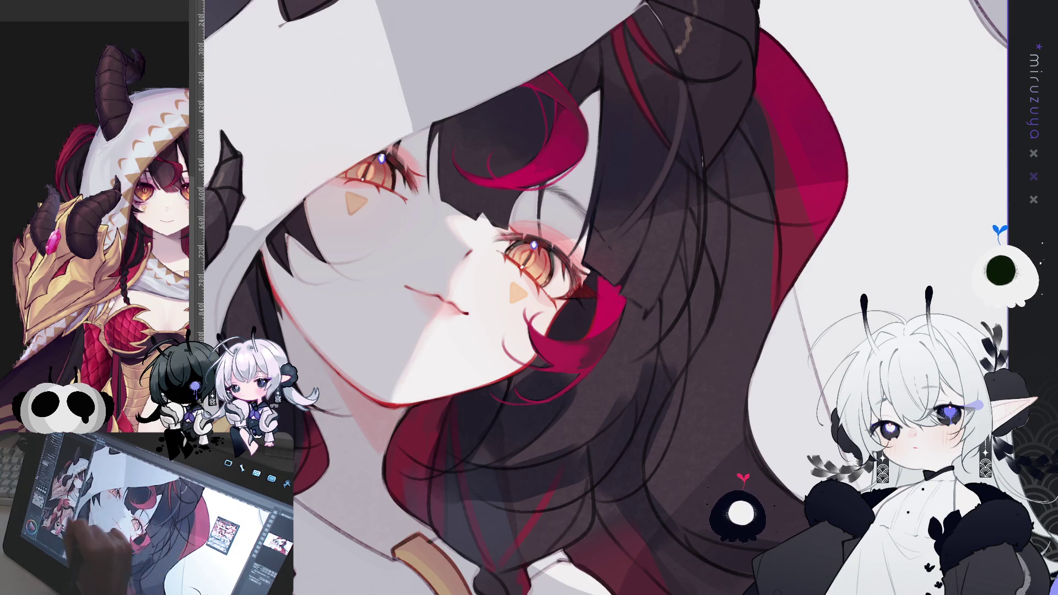
drag(525, 185, 551, 165)
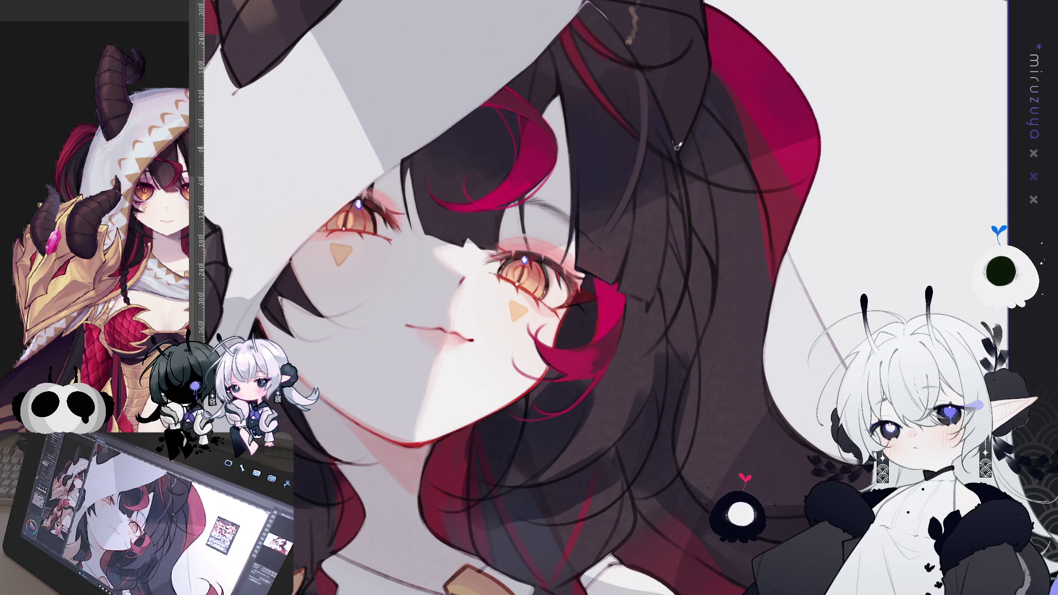
drag(551, 385, 615, 299)
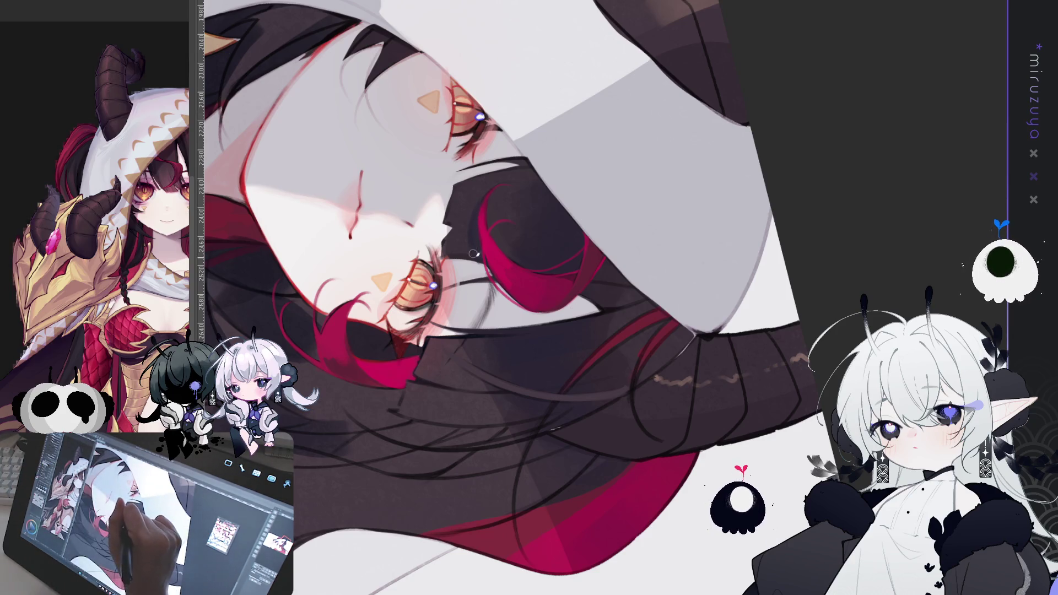
mouse_move(473, 223)
mouse_down()
mouse_move(442, 495)
mouse_move(429, 511)
mouse_up()
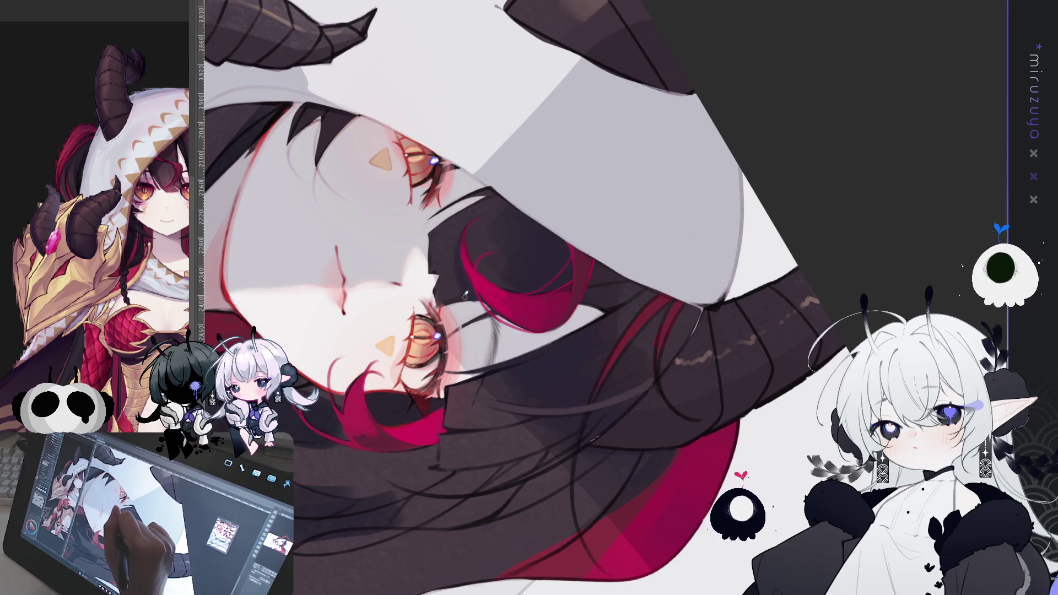
mouse_move(462, 235)
mouse_down()
mouse_move(751, 409)
mouse_move(502, 244)
mouse_up()
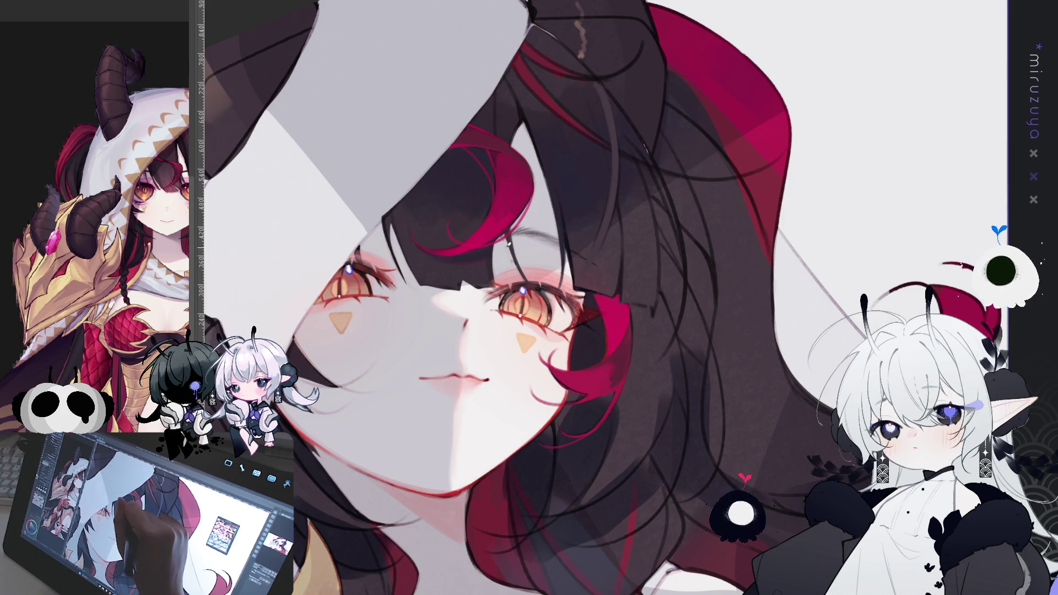
mouse_move(508, 238)
mouse_down()
mouse_move(517, 376)
mouse_move(545, 204)
mouse_up()
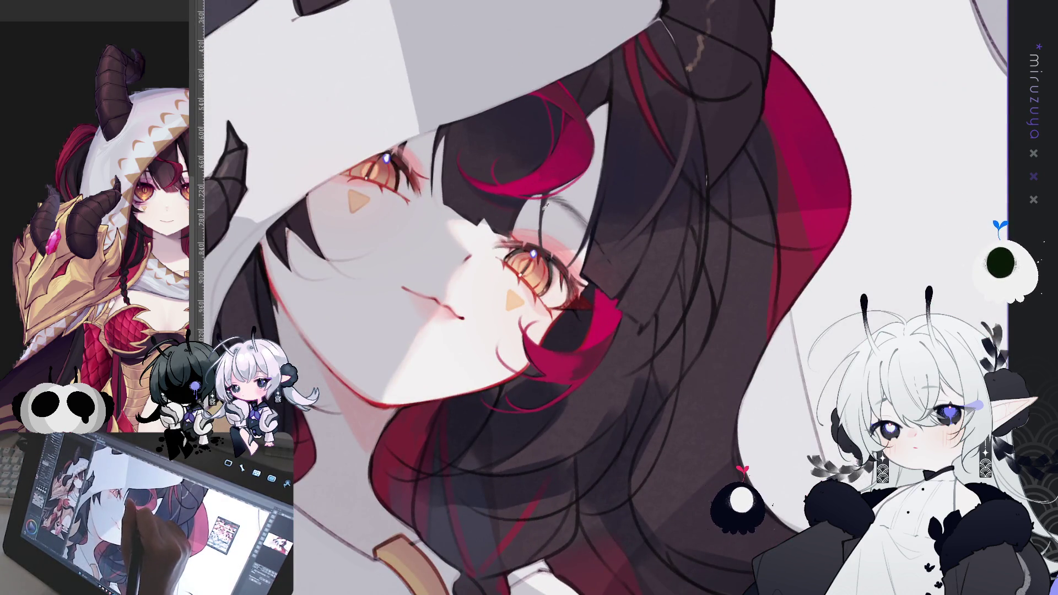
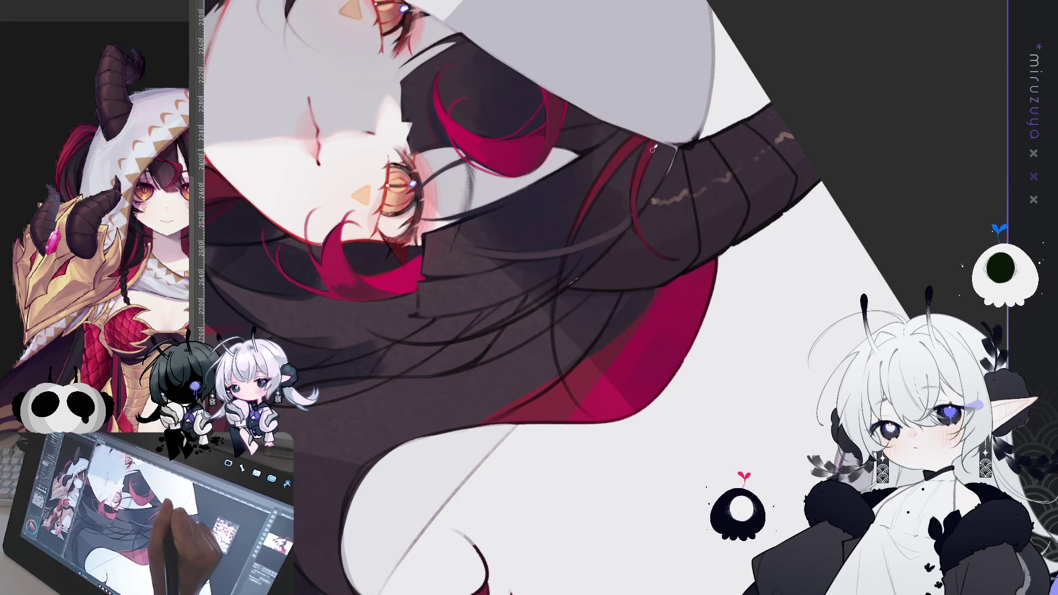
Rotate and pan the canvas view so the horn stands upright, then tilt it across the face and hair
drag(647, 150, 513, 174)
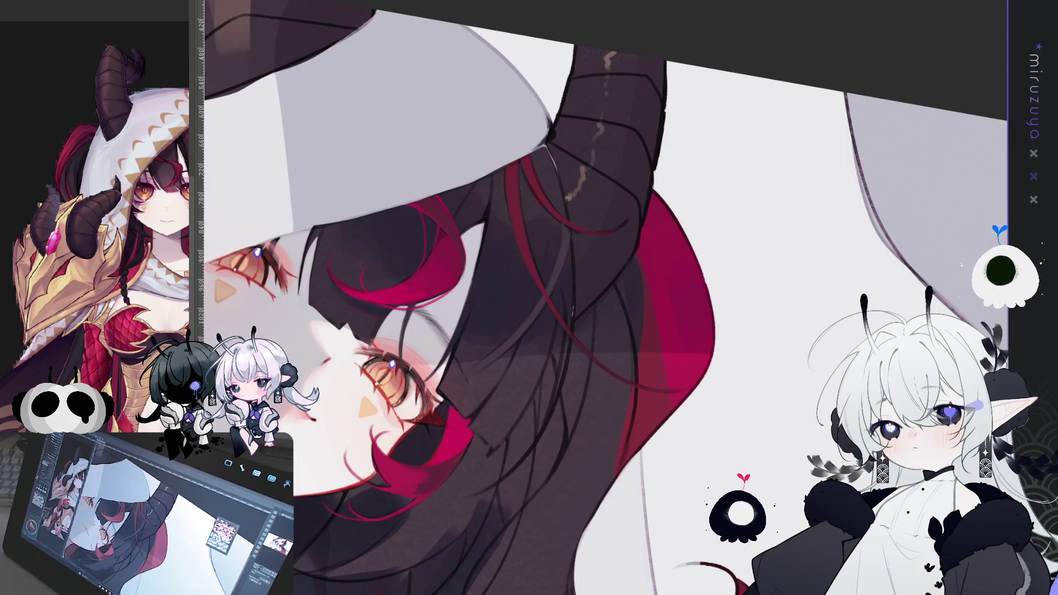
mouse_move(799, 104)
mouse_down()
mouse_move(754, 97)
mouse_move(747, 371)
mouse_move(859, 254)
mouse_up()
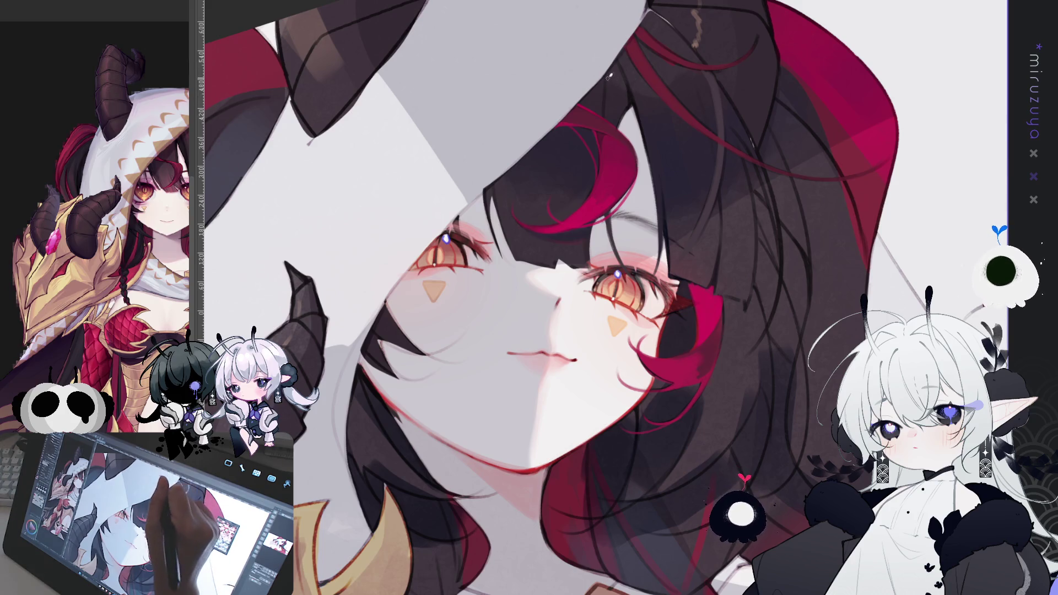
mouse_move(680, 132)
mouse_down()
mouse_move(578, 159)
mouse_move(605, 296)
mouse_up()
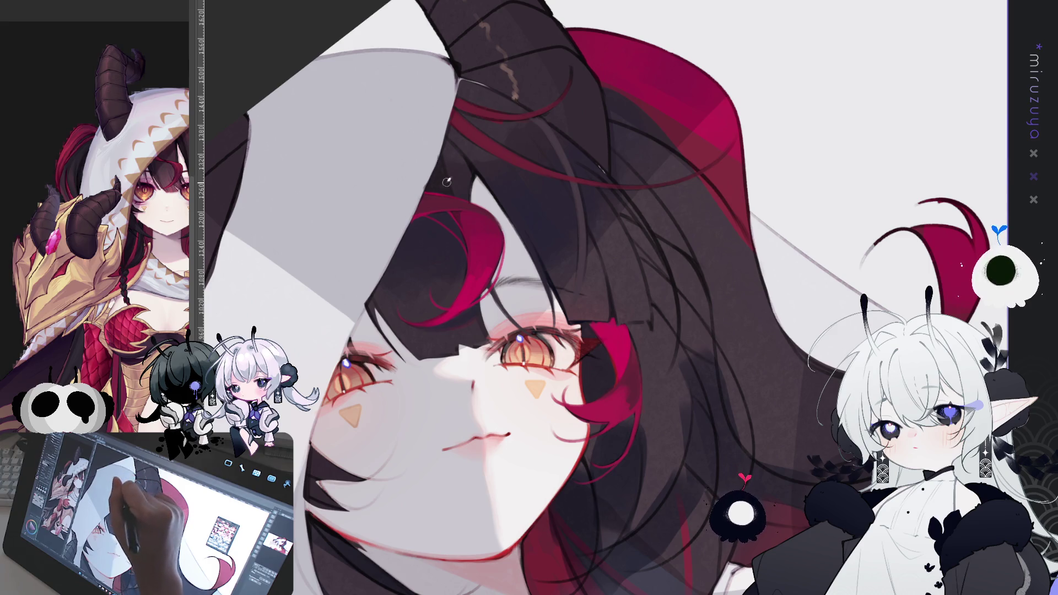
drag(444, 189, 547, 485)
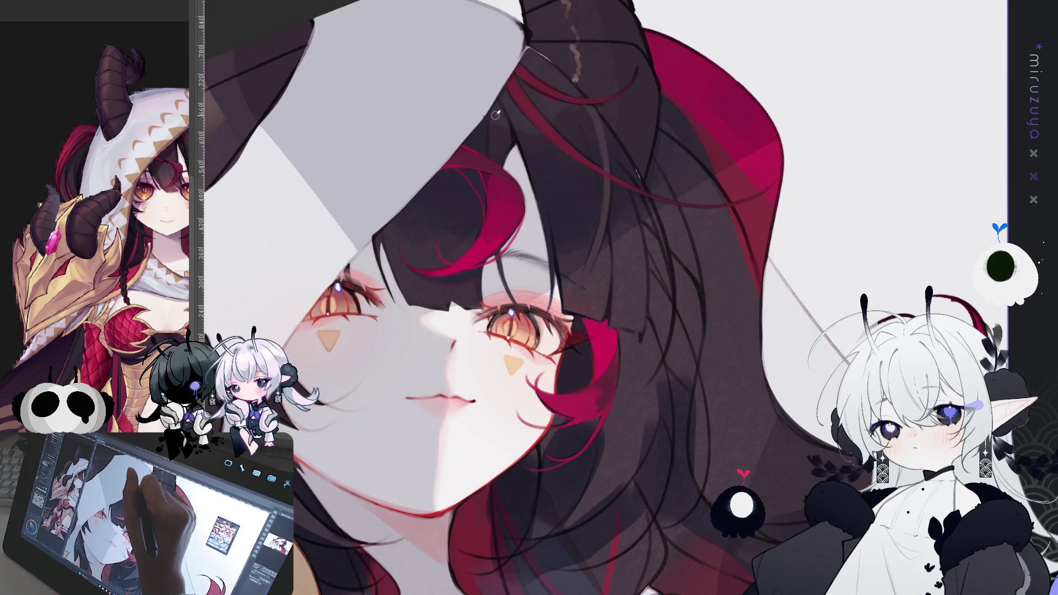
drag(540, 98, 452, 88)
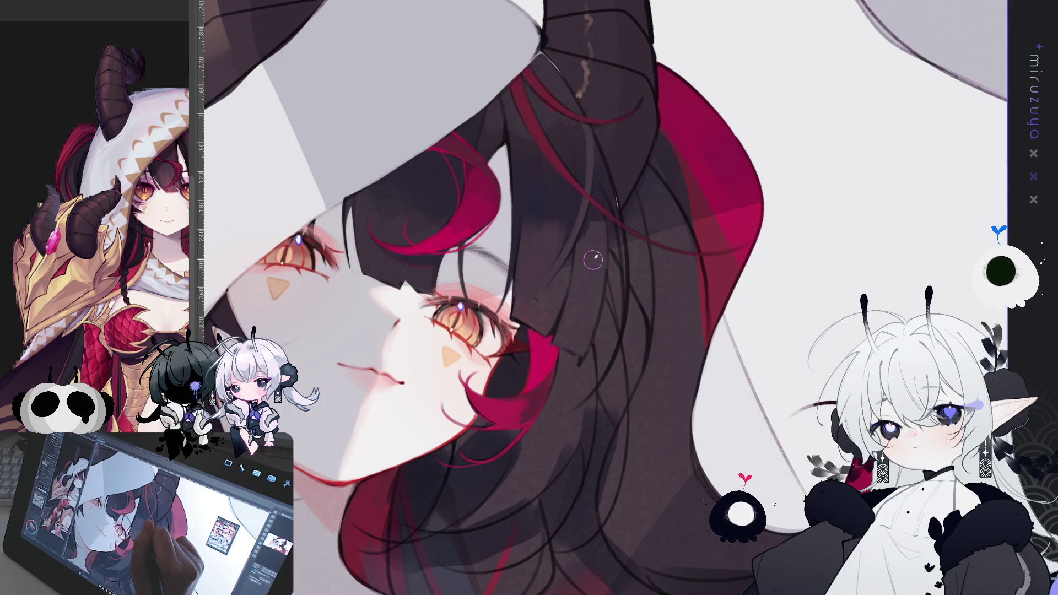
drag(659, 149, 520, 228)
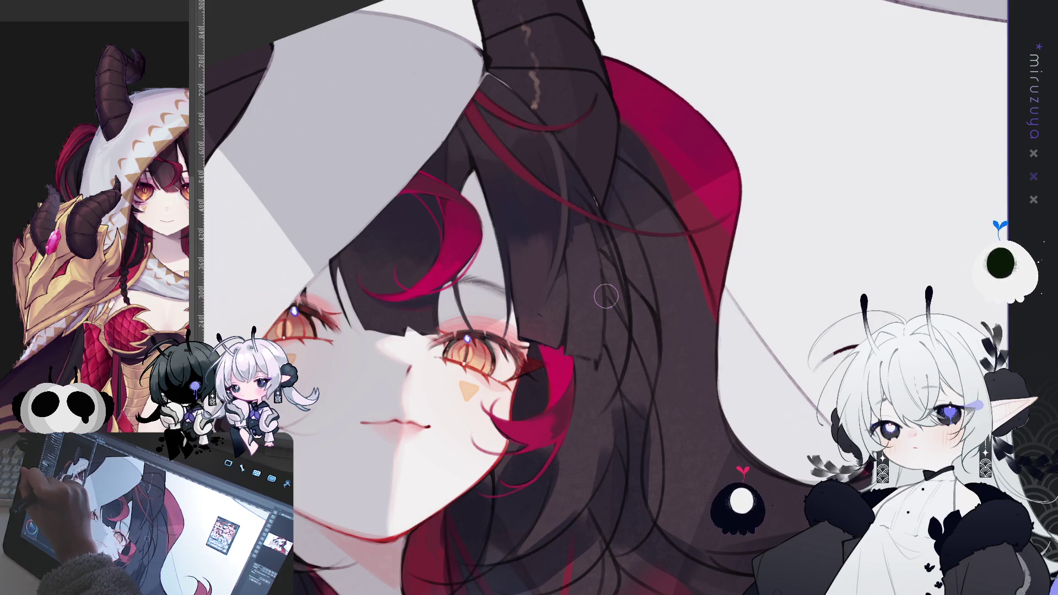
Enlarge the brush with ], shrink it slightly with [, and rotate the view counter-clockwise
key(bracketright)
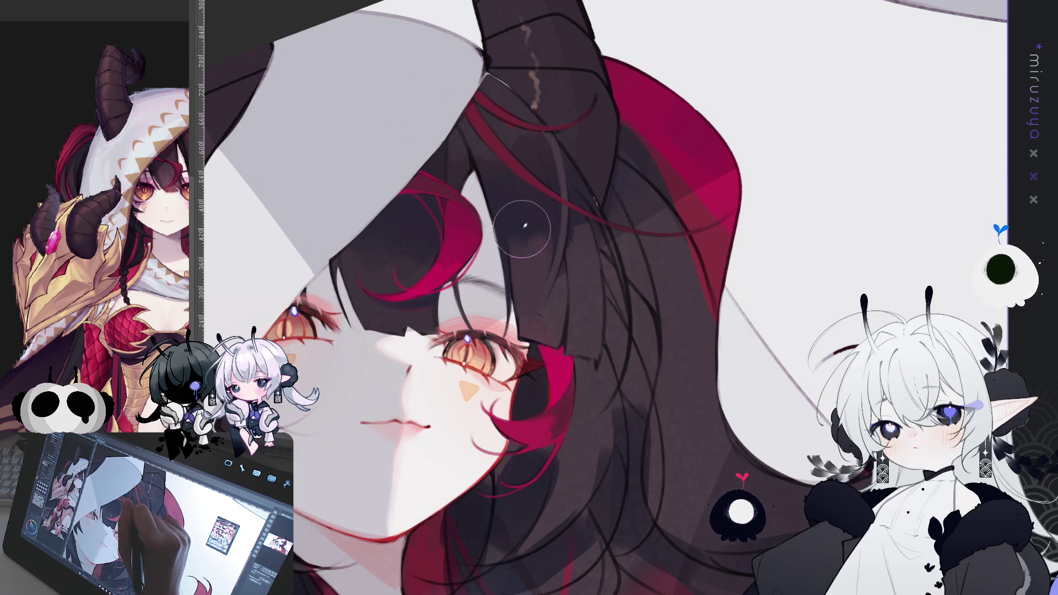
key(bracketleft)
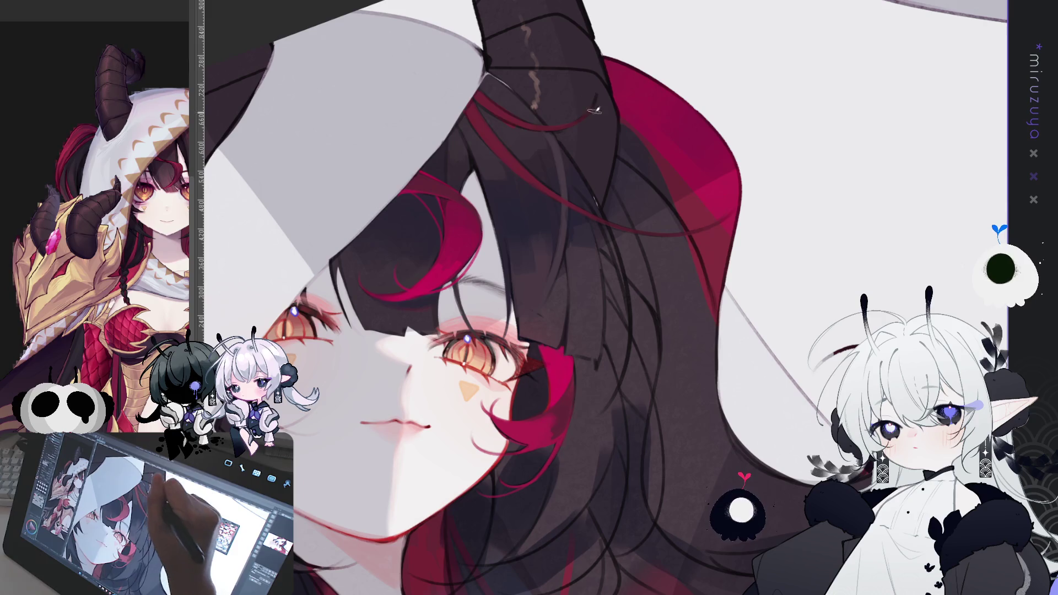
mouse_move(594, 110)
mouse_down()
mouse_move(469, 177)
mouse_move(267, 245)
mouse_up()
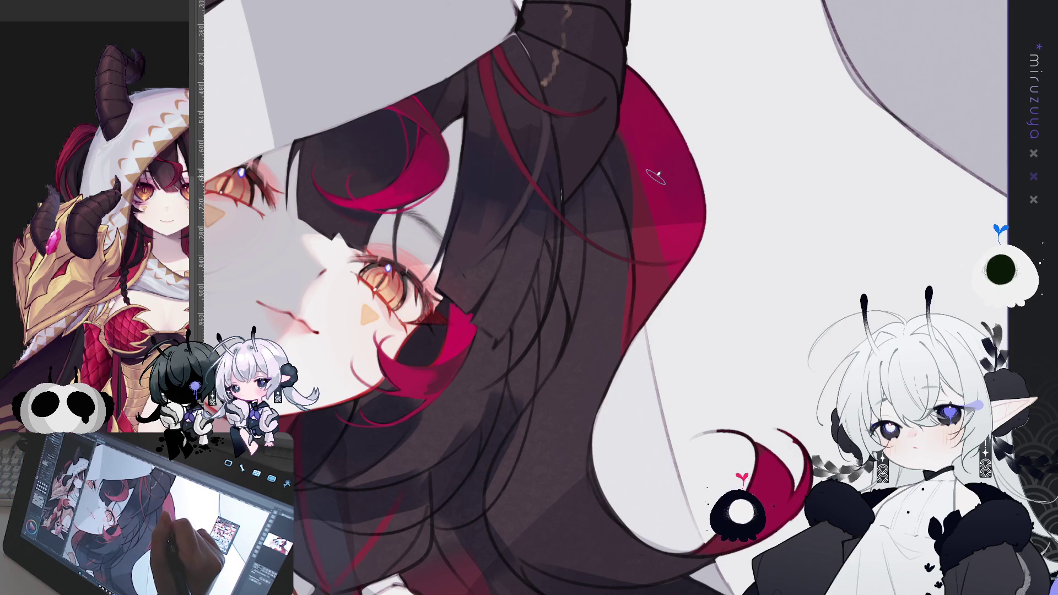
drag(697, 127, 683, 143)
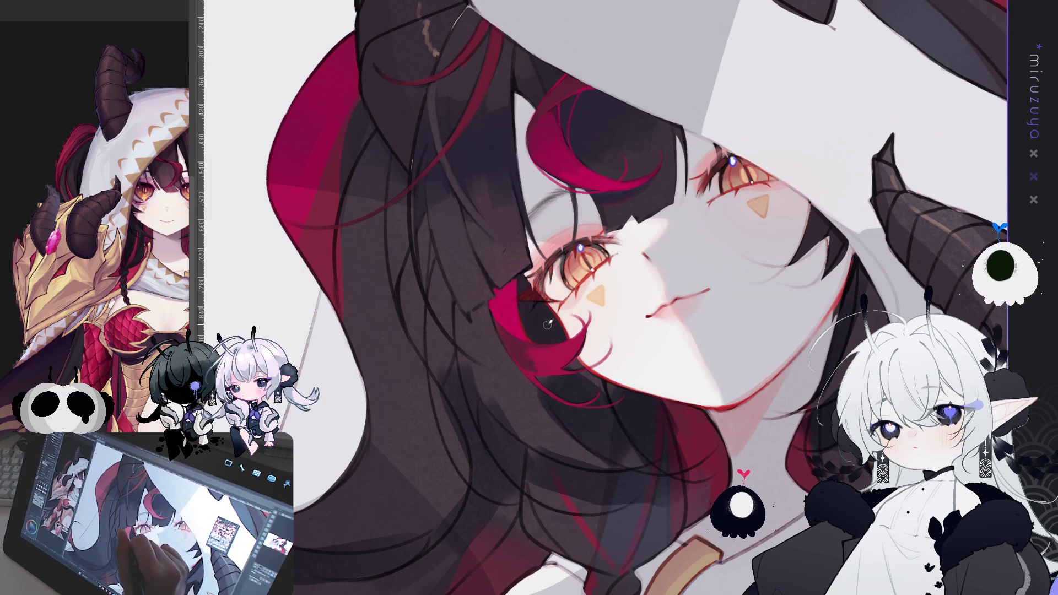
mouse_move(944, 452)
mouse_down()
mouse_move(880, 237)
mouse_move(891, 413)
mouse_up()
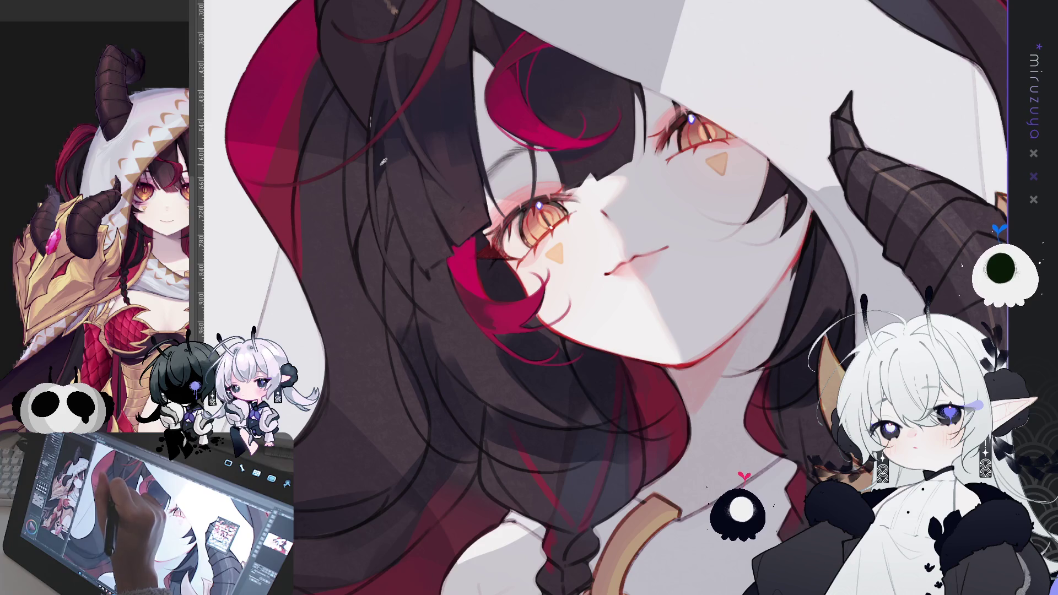
drag(512, 186, 617, 223)
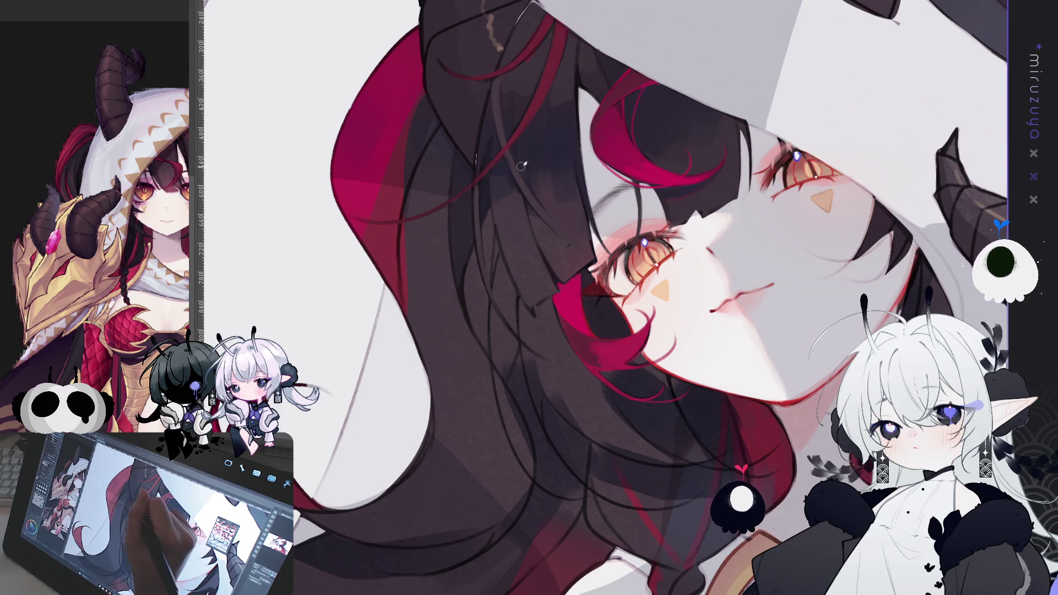
mouse_move(974, 396)
mouse_down()
mouse_move(811, 316)
mouse_move(853, 386)
mouse_up()
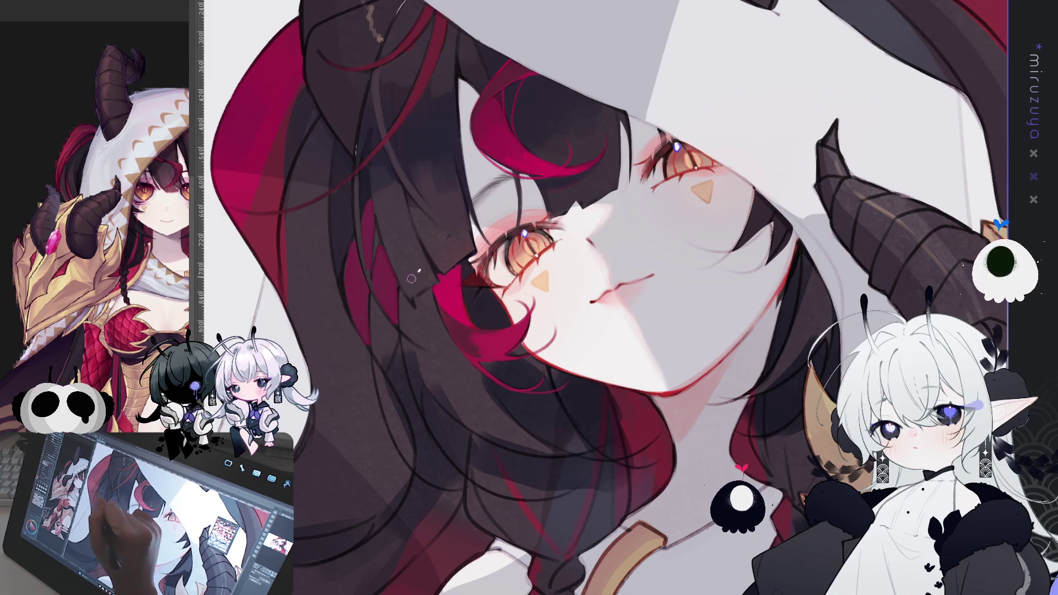
drag(523, 173, 519, 137)
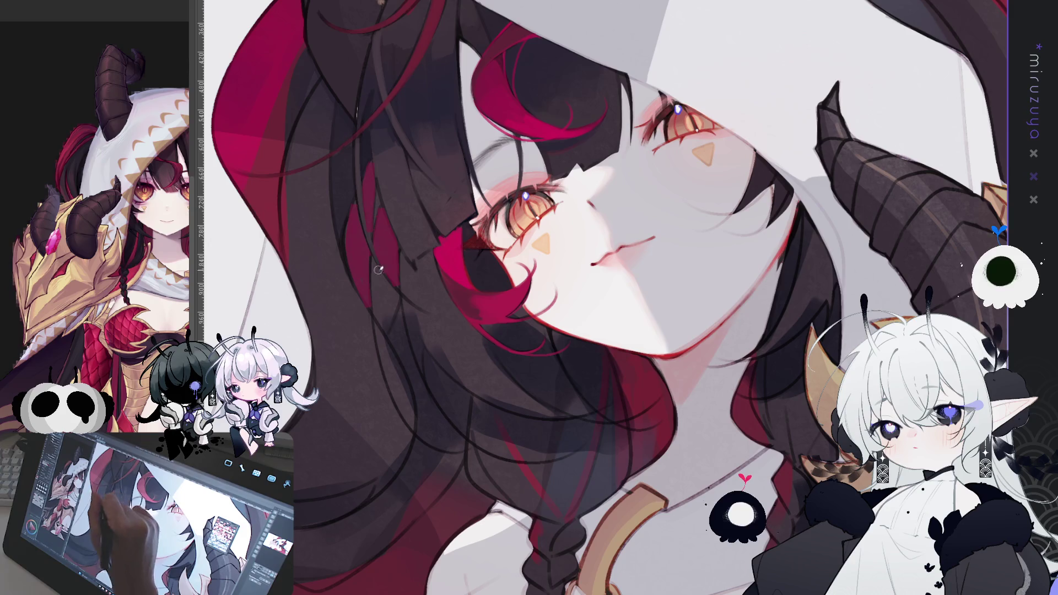
drag(394, 264, 452, 106)
drag(551, 185, 386, 33)
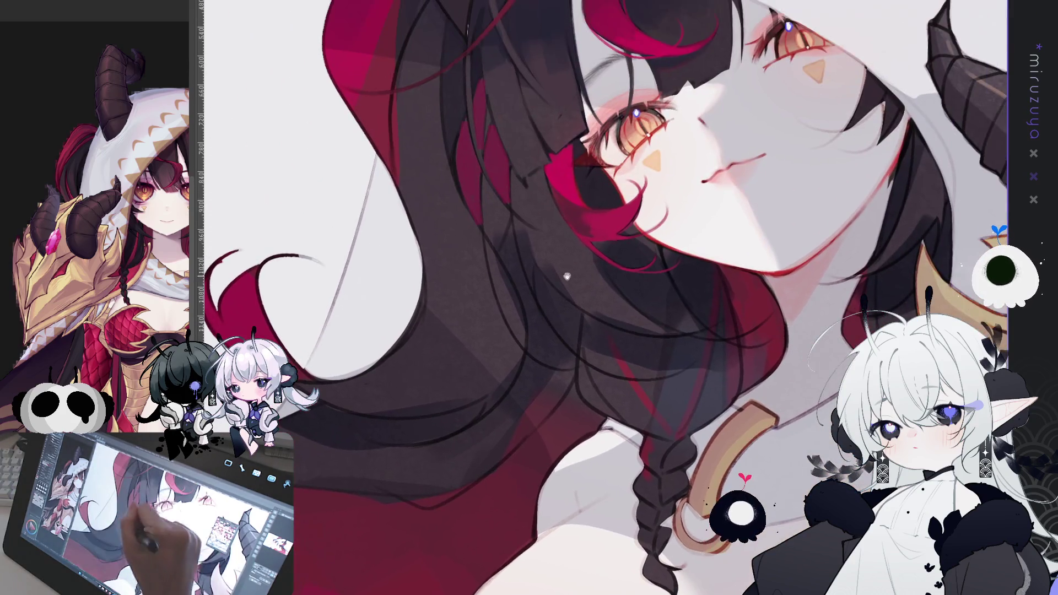
Mirror the canvas view with H, reposition over the hair curl, and paint a thin light strand
drag(484, 22, 708, 137)
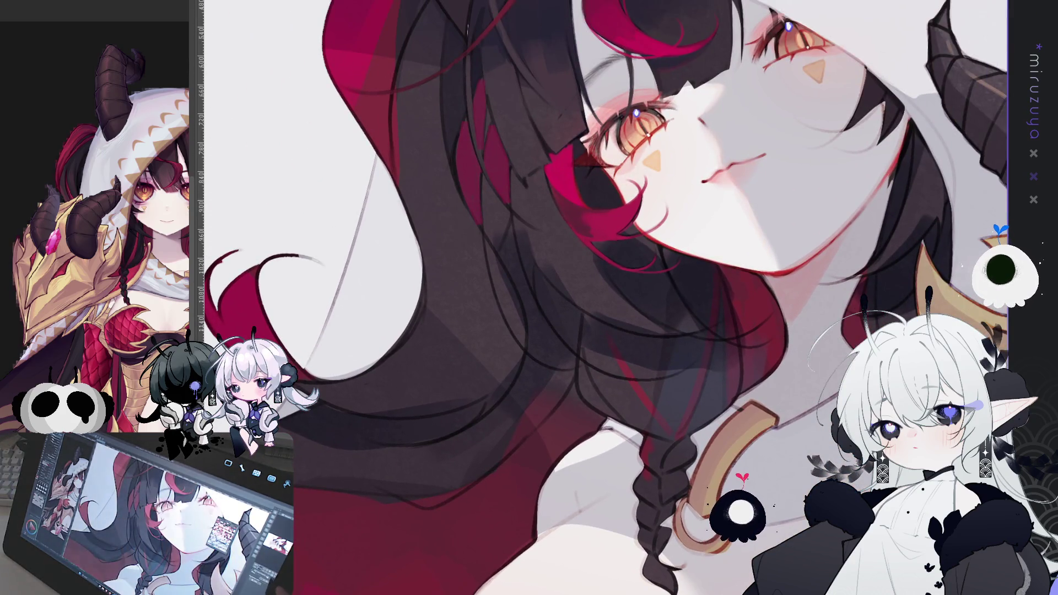
key(h)
drag(713, 192, 575, 195)
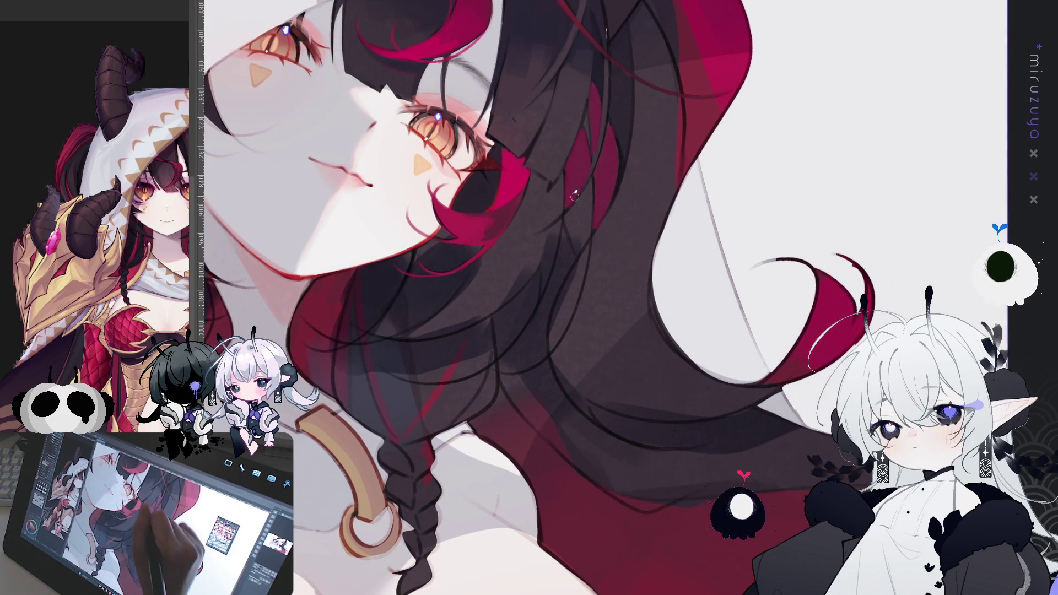
mouse_move(725, 199)
mouse_down()
mouse_move(700, 246)
mouse_move(708, 212)
mouse_up()
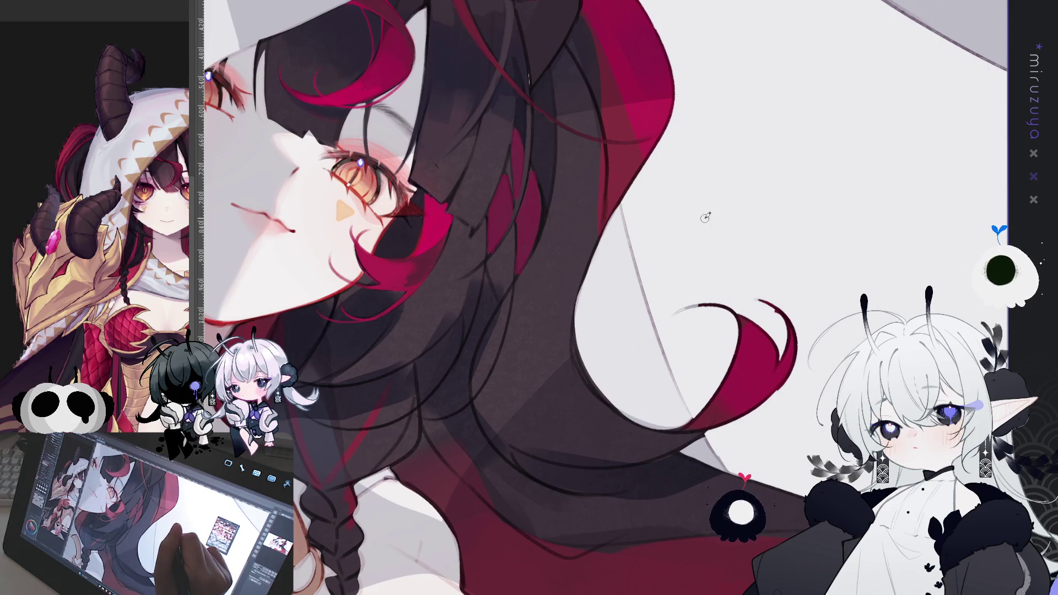
drag(704, 218, 669, 204)
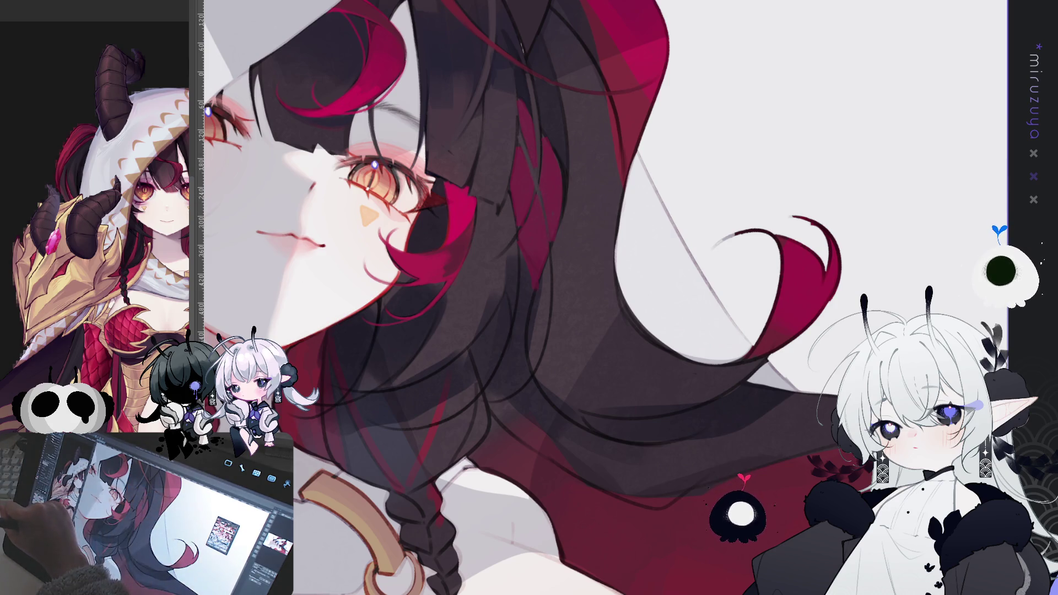
drag(520, 135, 548, 266)
Redraw the light hair strand, flip the view back to normal, and undo two failed strand tries
key(ctrl+z)
drag(520, 130, 549, 246)
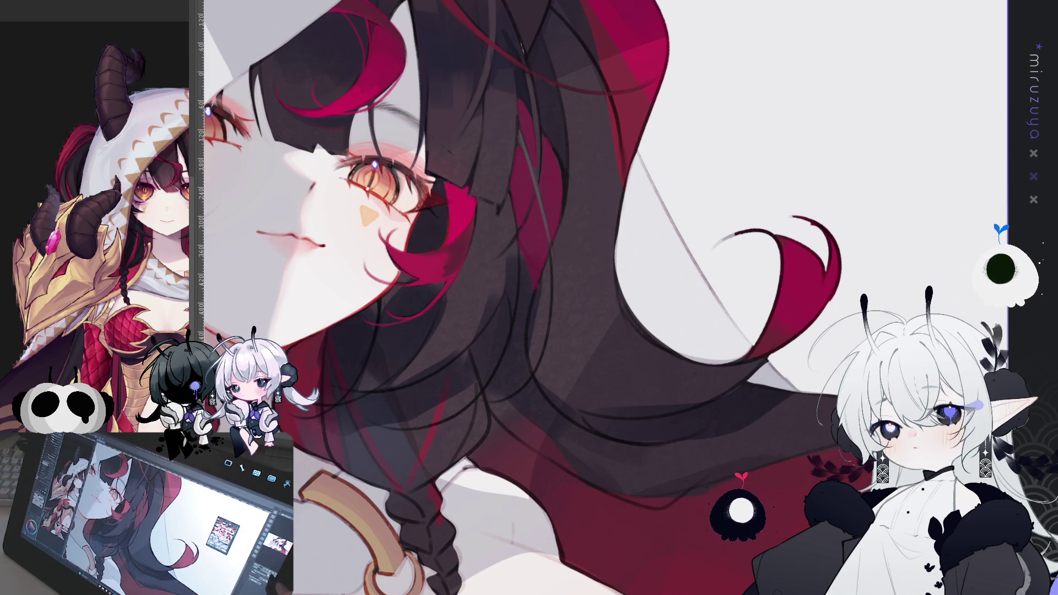
key(h)
drag(630, 255, 624, 324)
key(ctrl+z)
drag(633, 249, 625, 350)
key(ctrl+z)
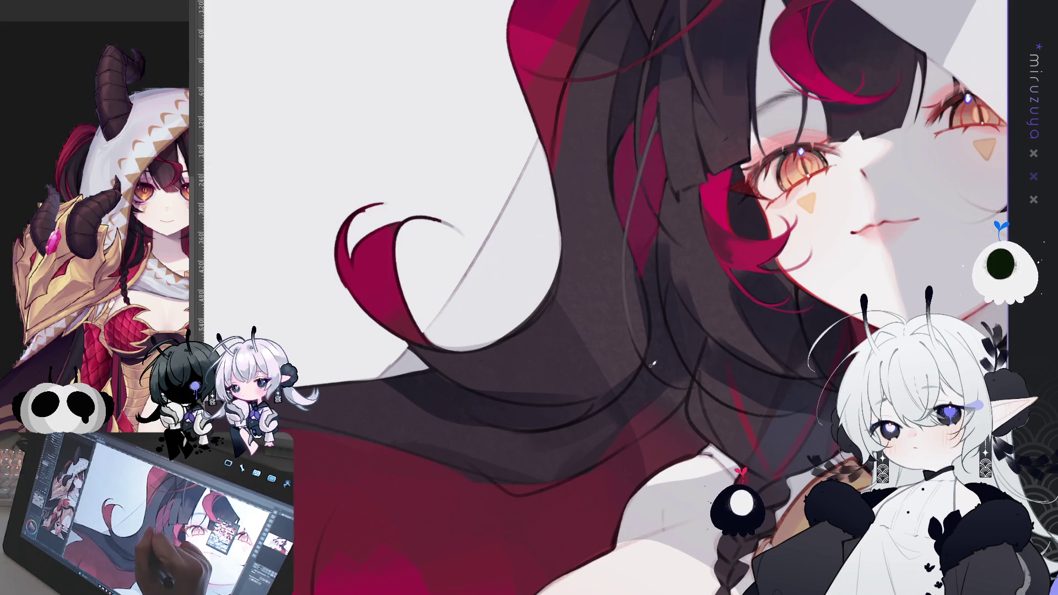
Zoom toward the face, add two faint light strands in the hair, and rotate the view
drag(662, 114, 586, 205)
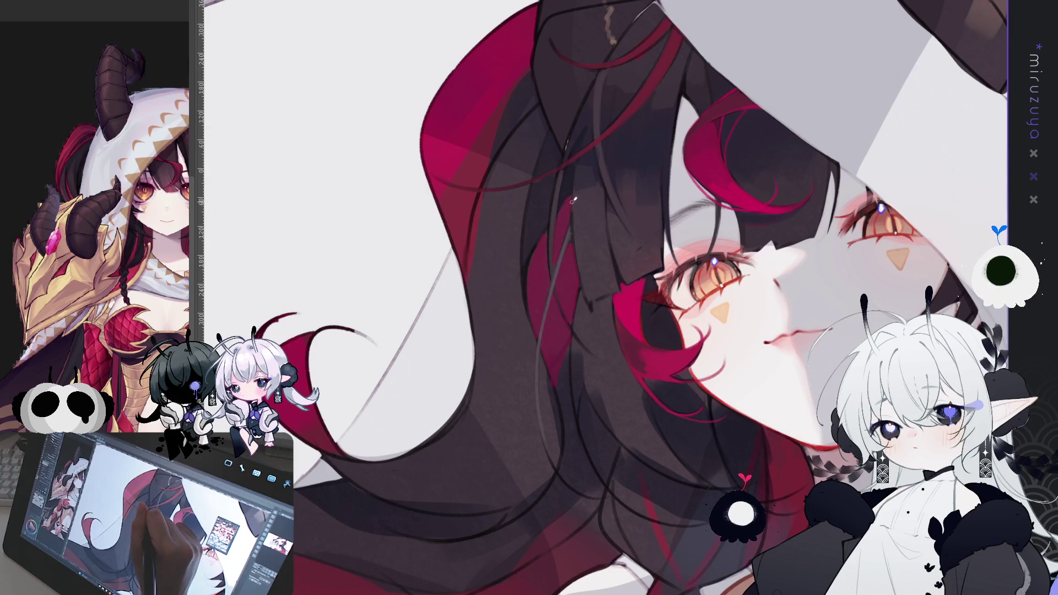
mouse_move(590, 303)
mouse_down()
mouse_move(576, 241)
mouse_move(588, 293)
mouse_up()
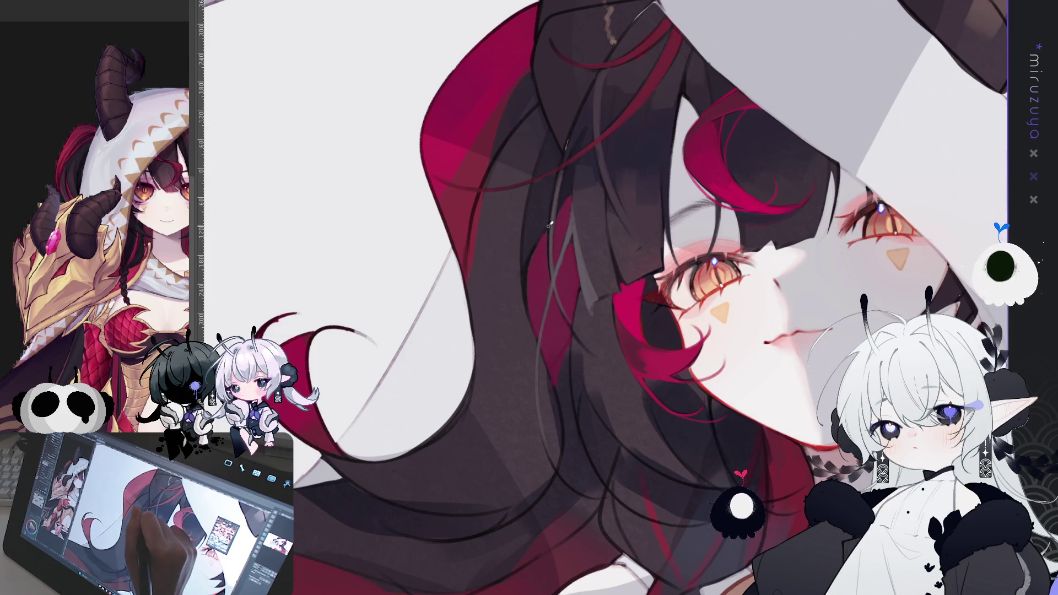
drag(559, 306, 592, 355)
drag(489, 376, 411, 115)
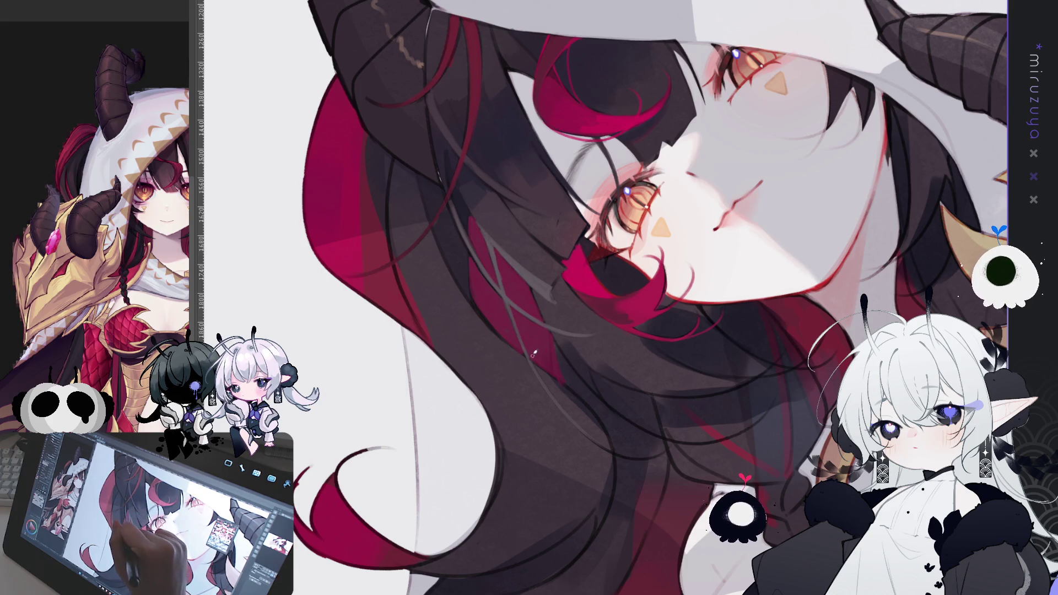
drag(517, 343, 346, 186)
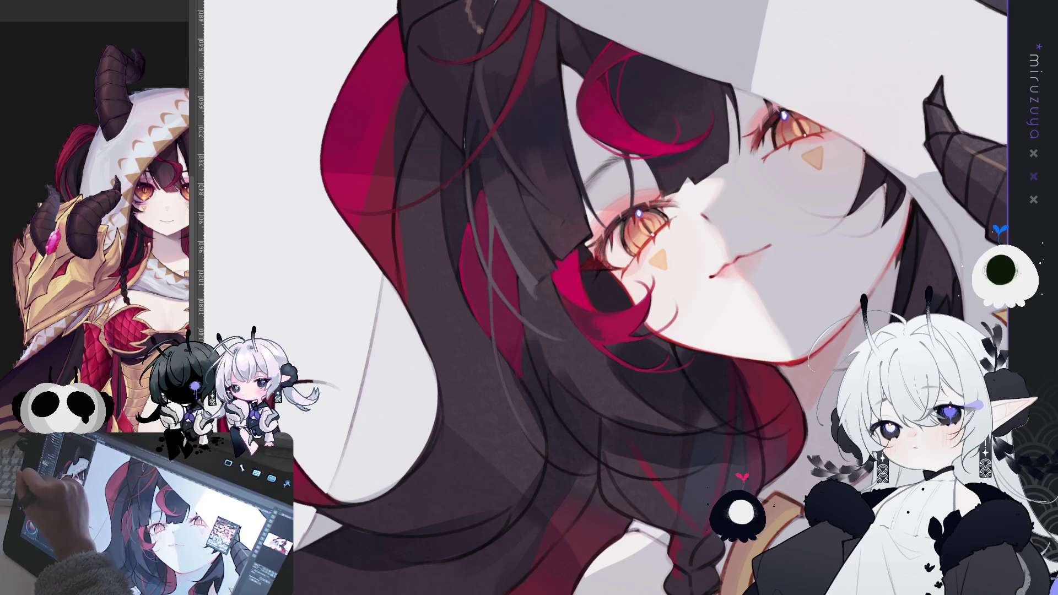
Paint thin dark strokes along the hair strands, turn the view, and enlarge the brush with ]
drag(443, 184, 469, 309)
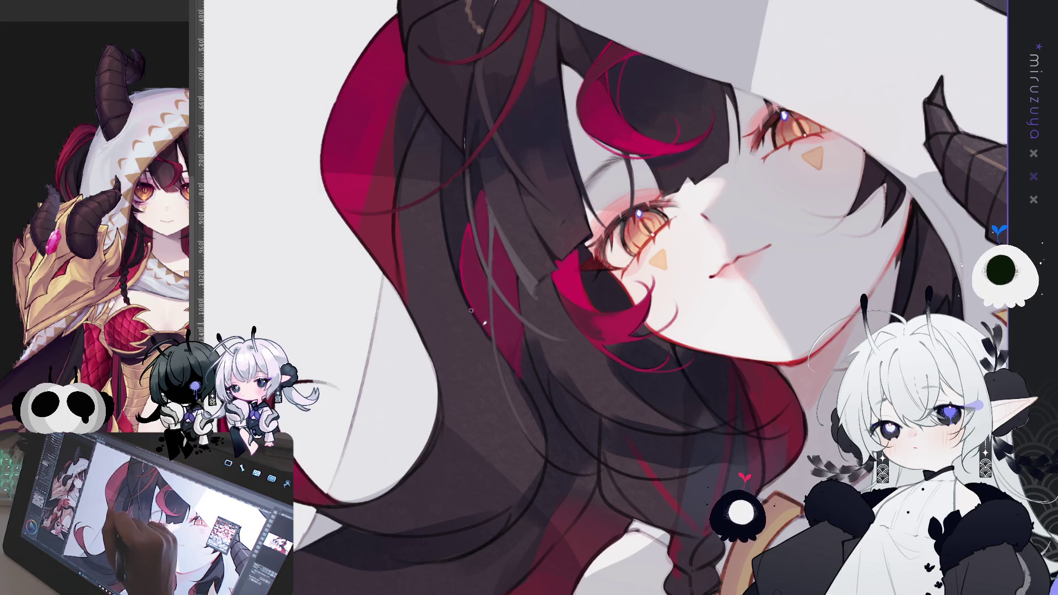
drag(501, 349, 519, 378)
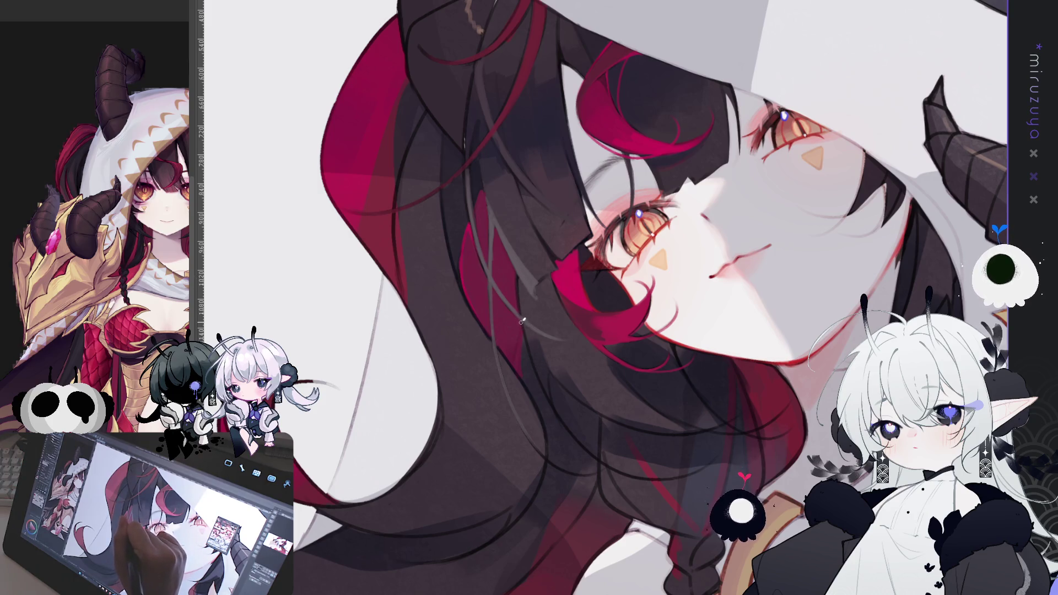
drag(523, 322, 606, 296)
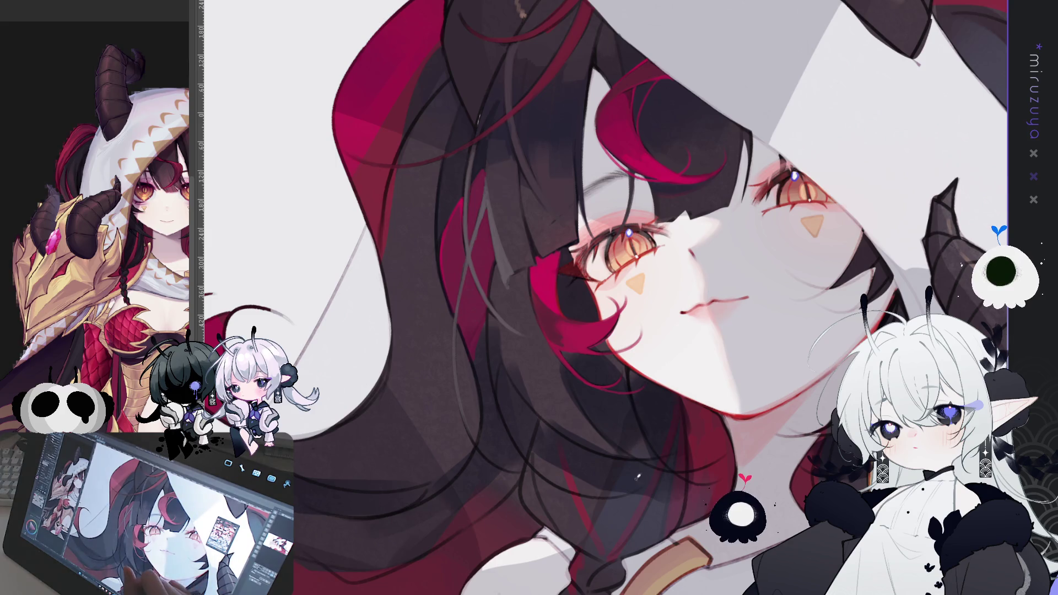
drag(629, 414, 590, 420)
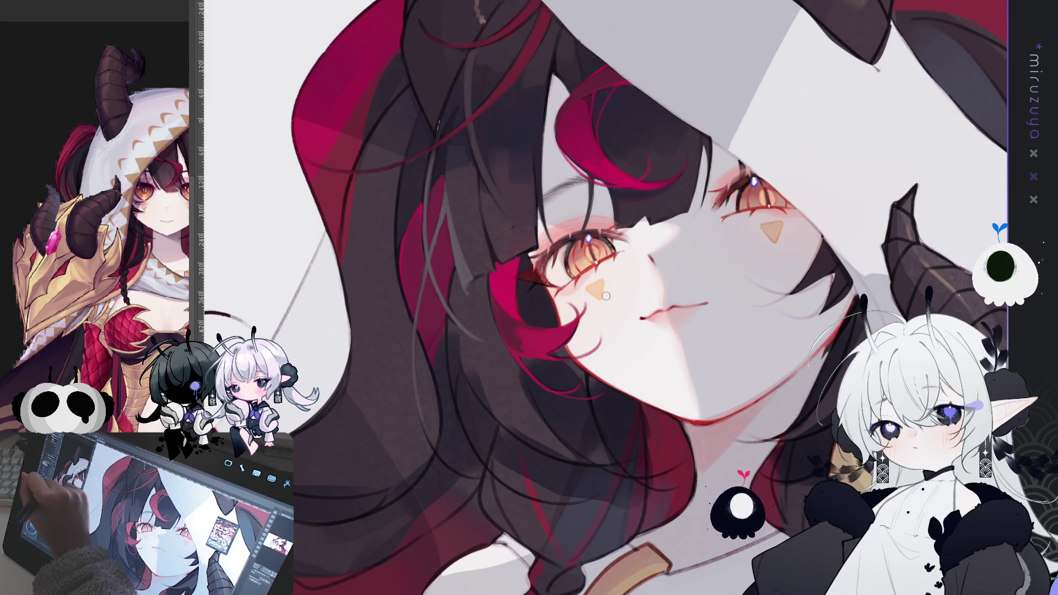
key(bracketright)
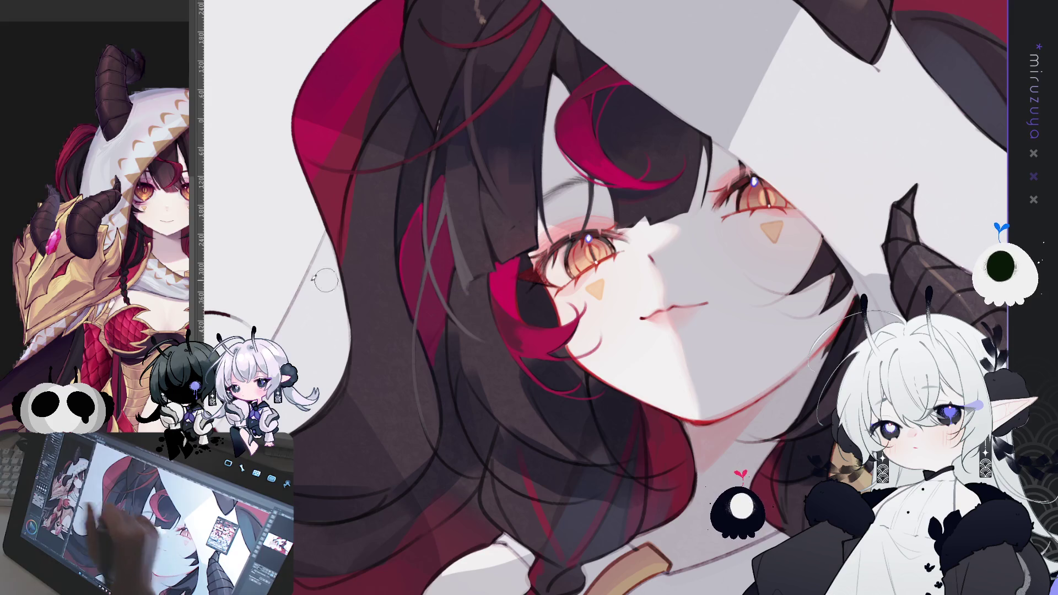
drag(453, 269, 466, 301)
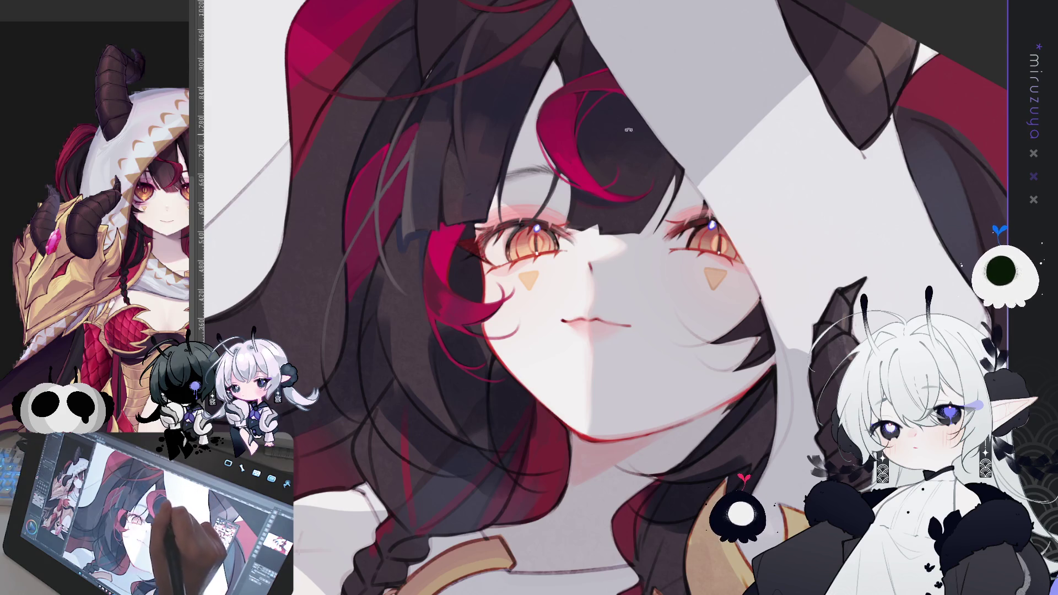
Rotate the view counter-clockwise around the face with the minus key and scroll the view
key(minus)
key(minus)
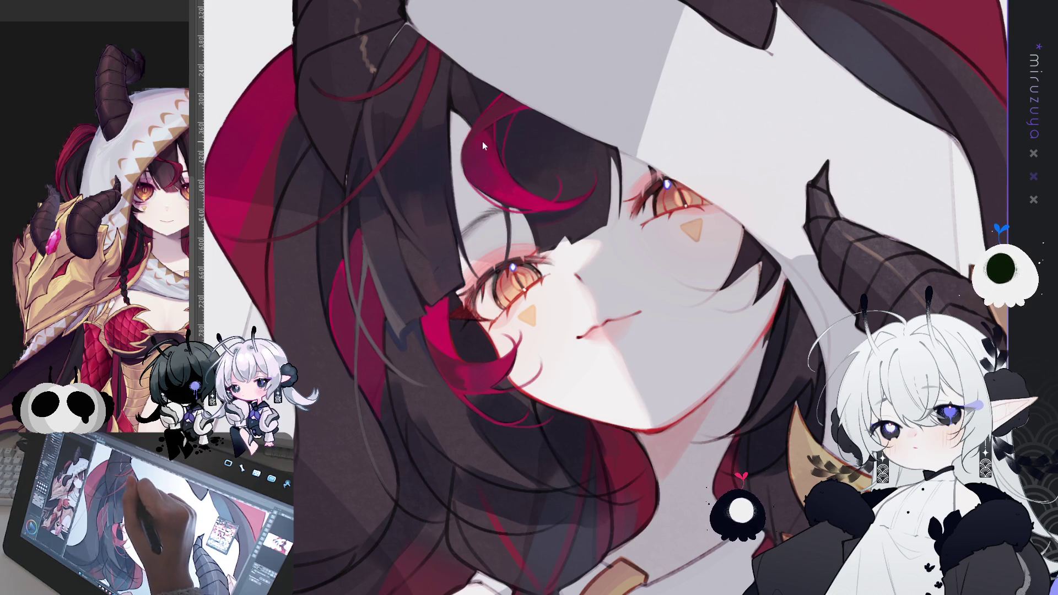
scroll(520, 72, down, 5)
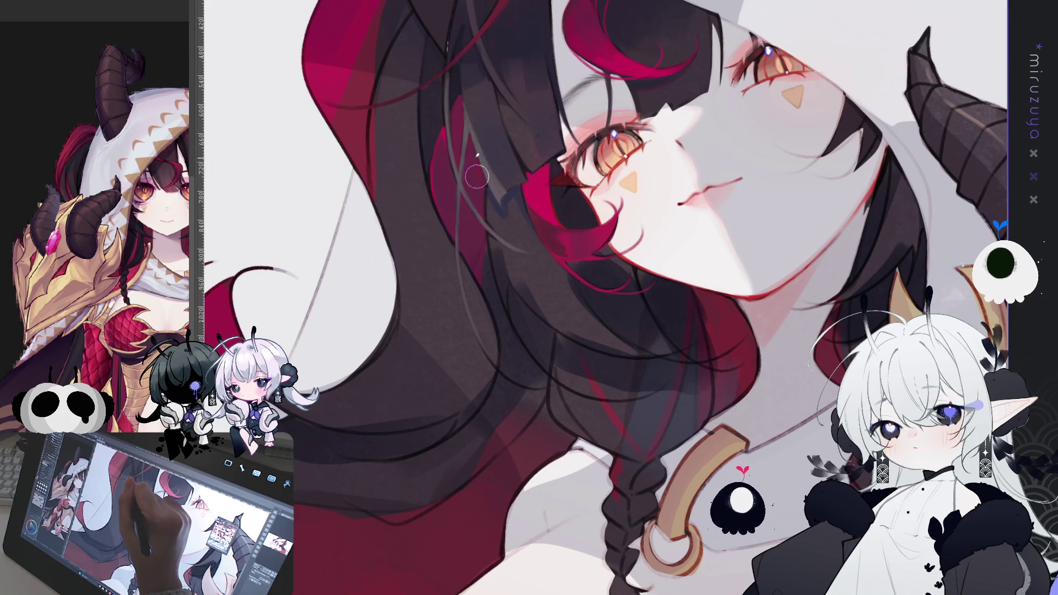
mouse_move(497, 81)
mouse_down()
mouse_move(682, 35)
mouse_move(581, 28)
mouse_up()
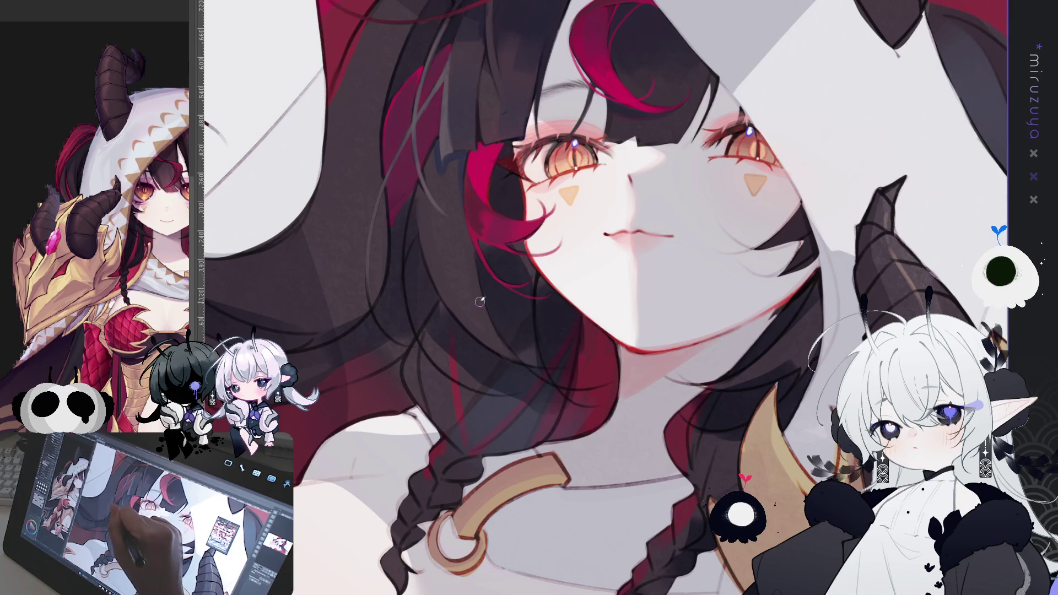
drag(479, 301, 400, 308)
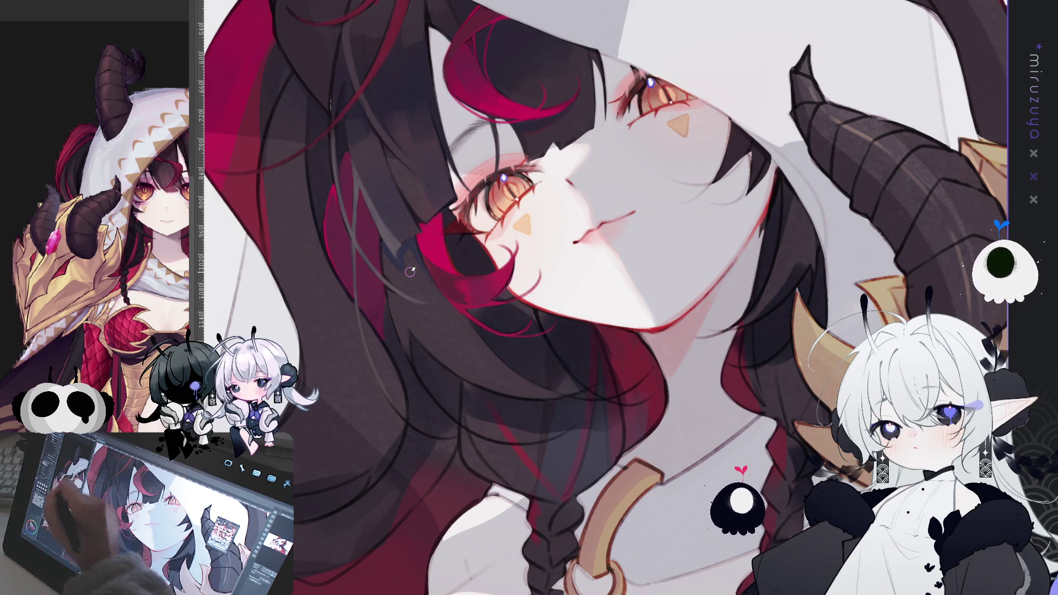
scroll(436, 246, down, 2)
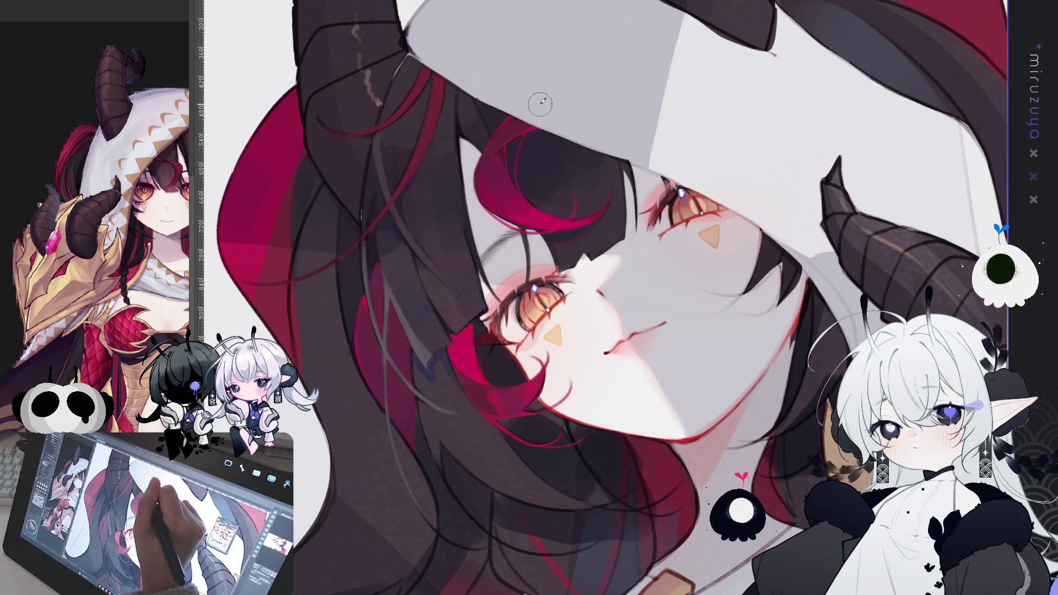
mouse_move(484, 140)
mouse_down()
mouse_move(277, 164)
mouse_move(410, 112)
mouse_up()
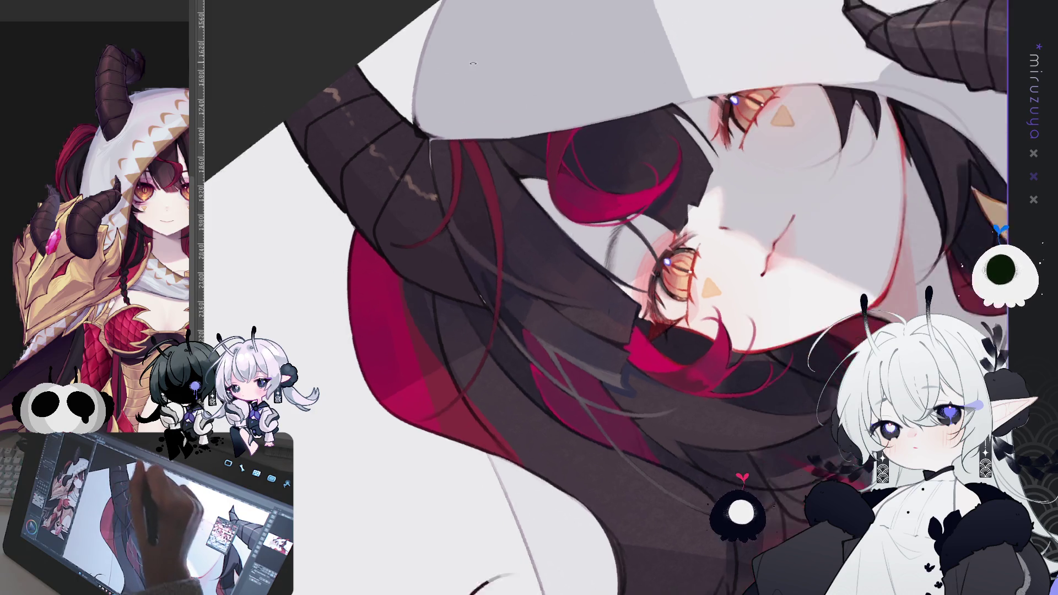
Rotate the view to a less tilted angle and mirror the canvas horizontally with H
drag(511, 281, 403, 190)
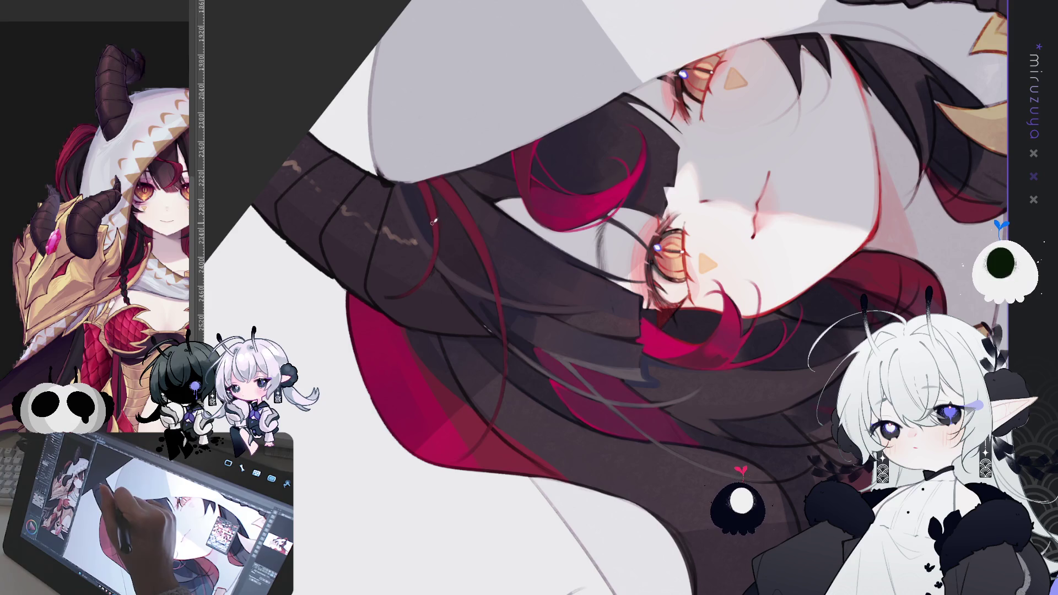
mouse_move(433, 220)
mouse_down()
mouse_move(551, 215)
mouse_move(780, 237)
mouse_up()
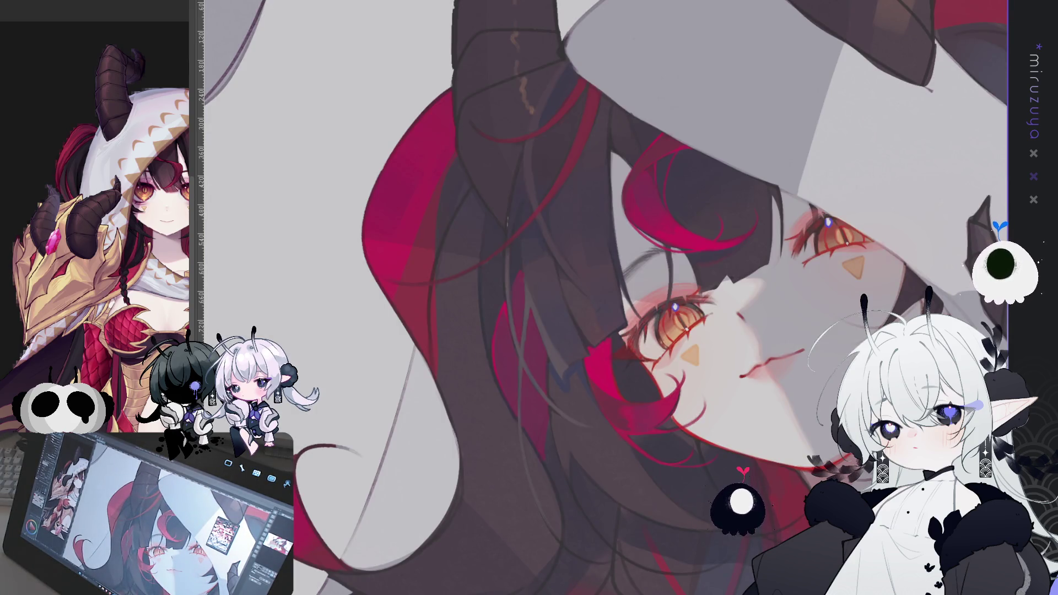
key(h)
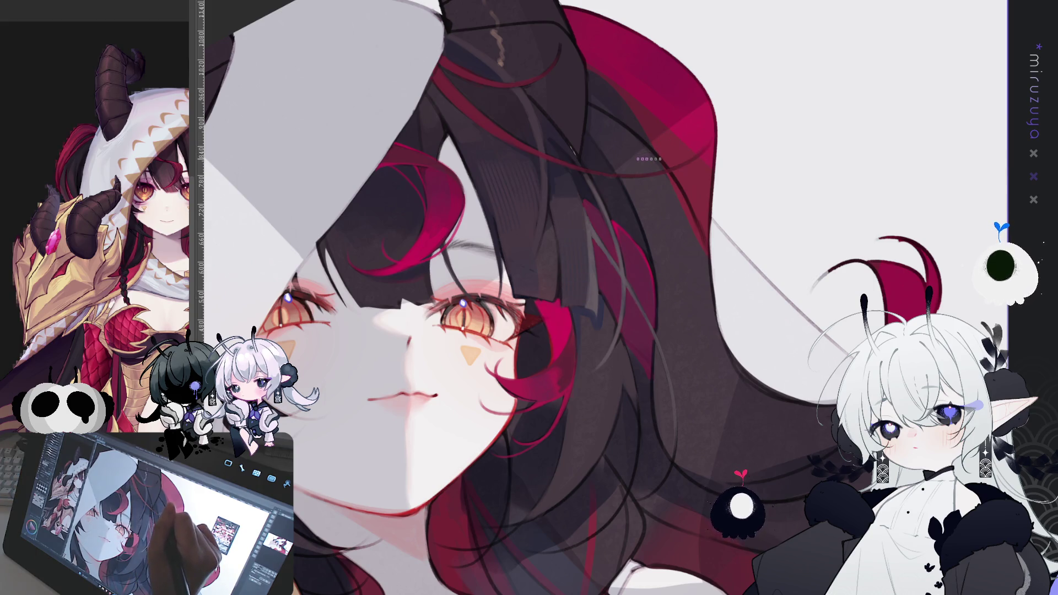
Rotate the canvas view twice to a new working angle
drag(623, 167, 459, 265)
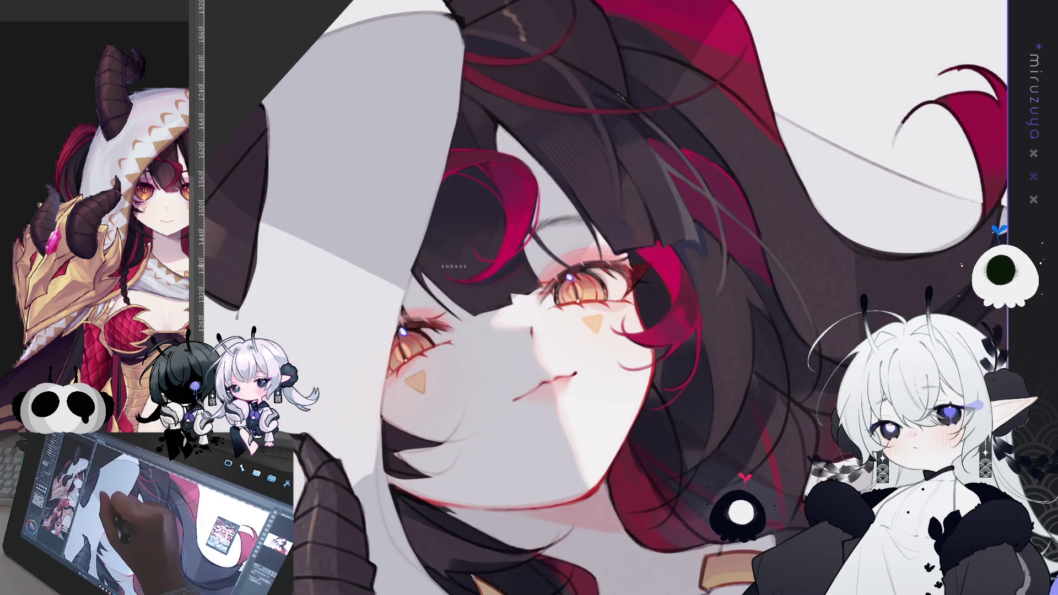
drag(491, 135, 563, 82)
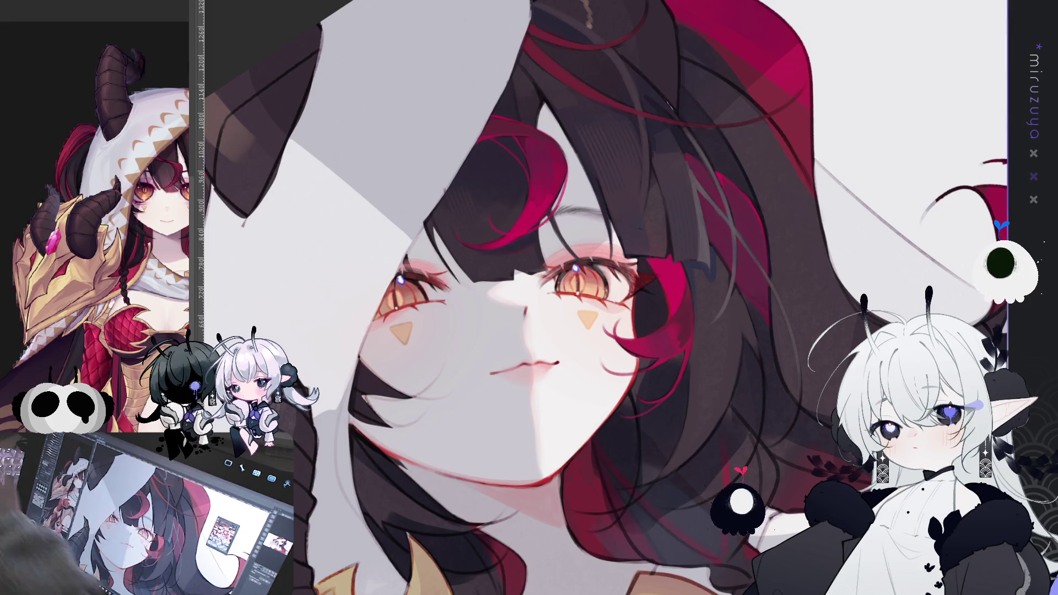
Flip the view back to normal, shift it up-left, and add a faint light hair strand
key(h)
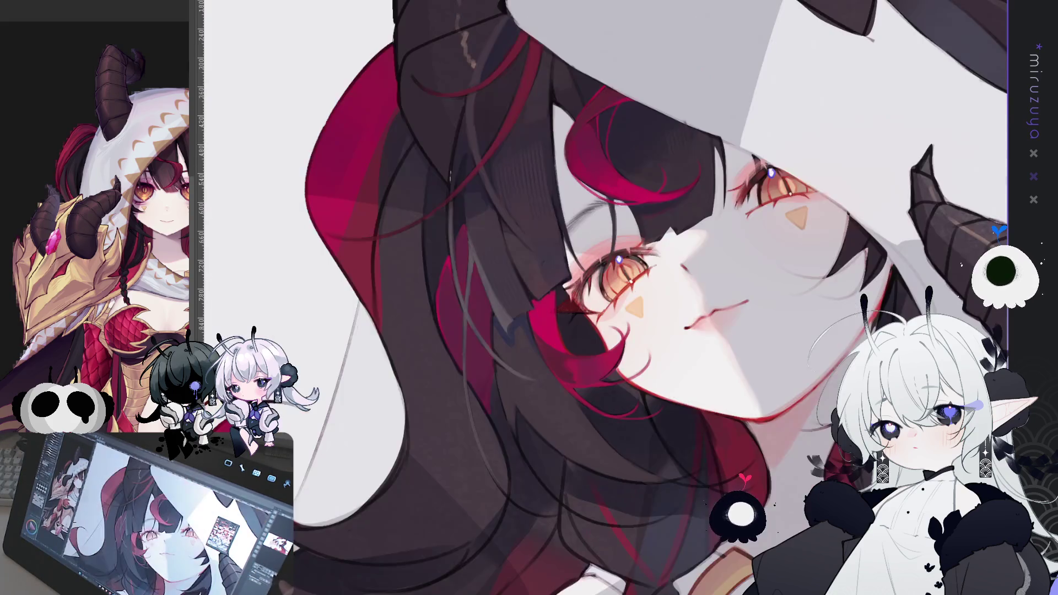
drag(606, 297, 551, 247)
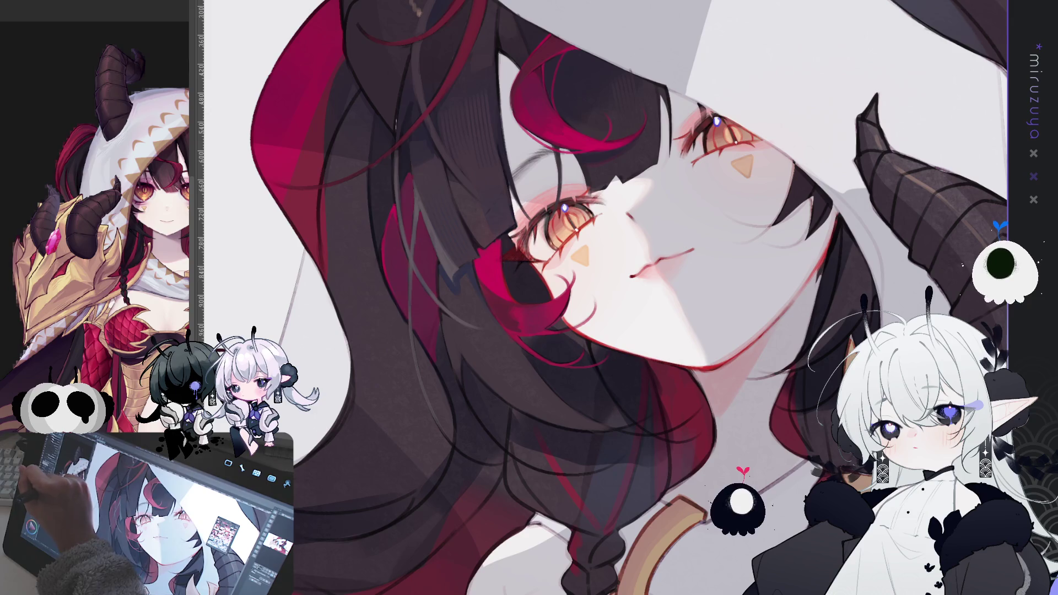
drag(412, 143, 415, 185)
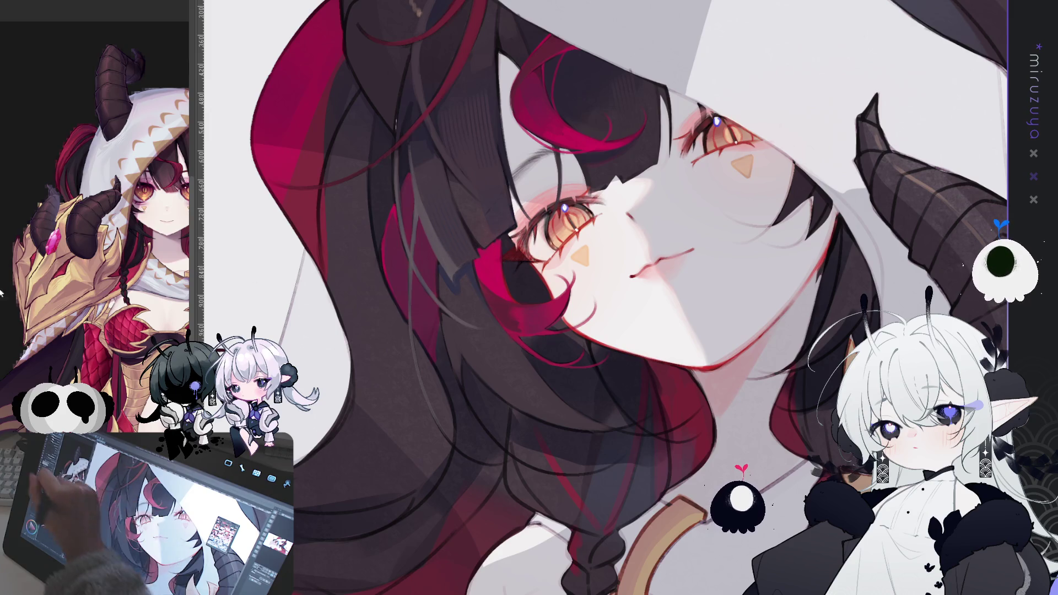
Rotate the view, reset rotation with Ctrl+@, then turn it about 60° clockwise
drag(490, 244, 628, 396)
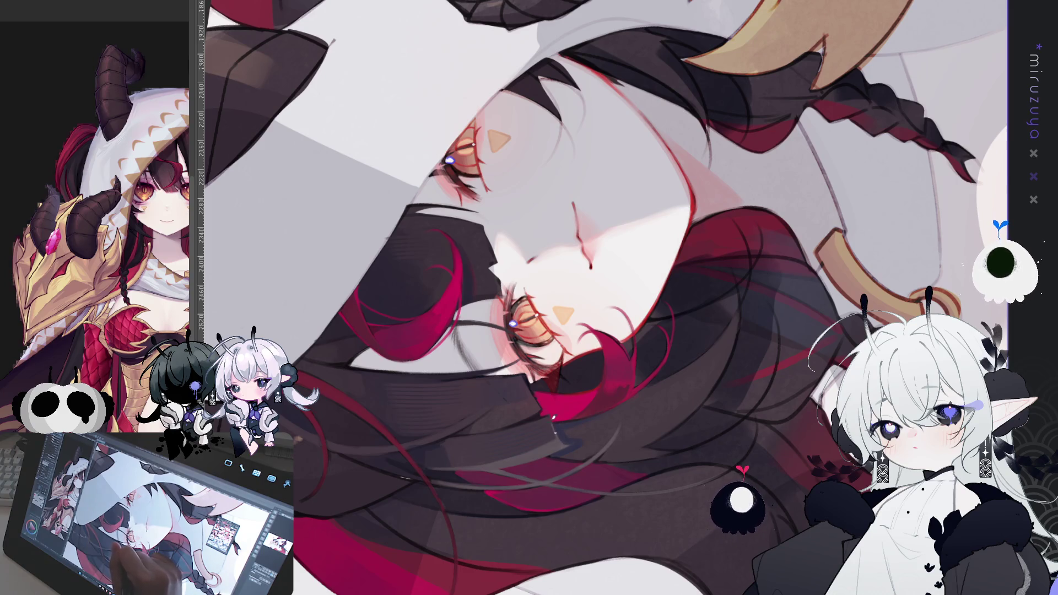
key(ctrl+@)
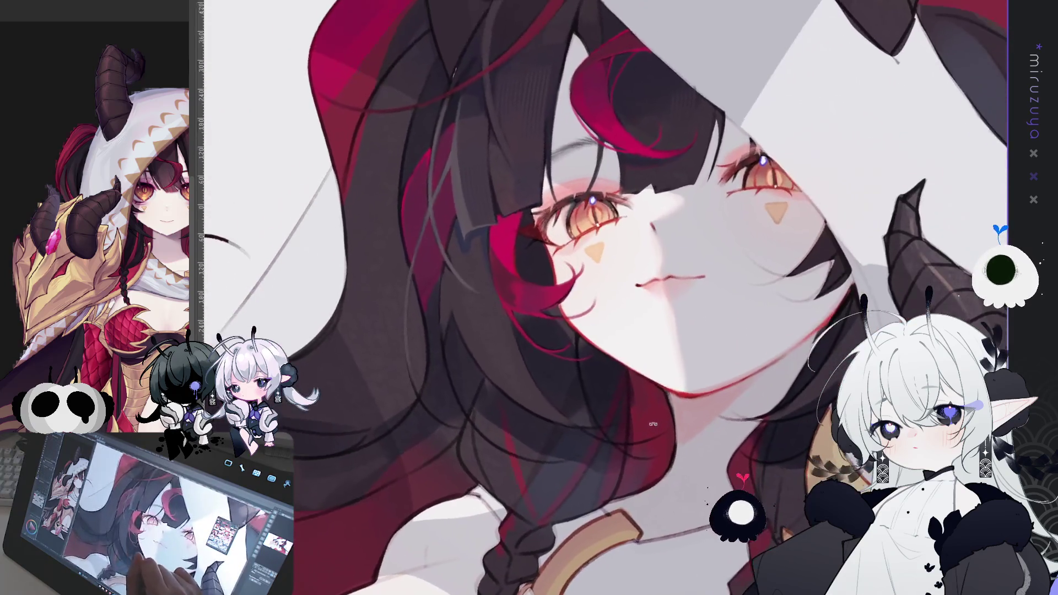
drag(601, 279, 546, 392)
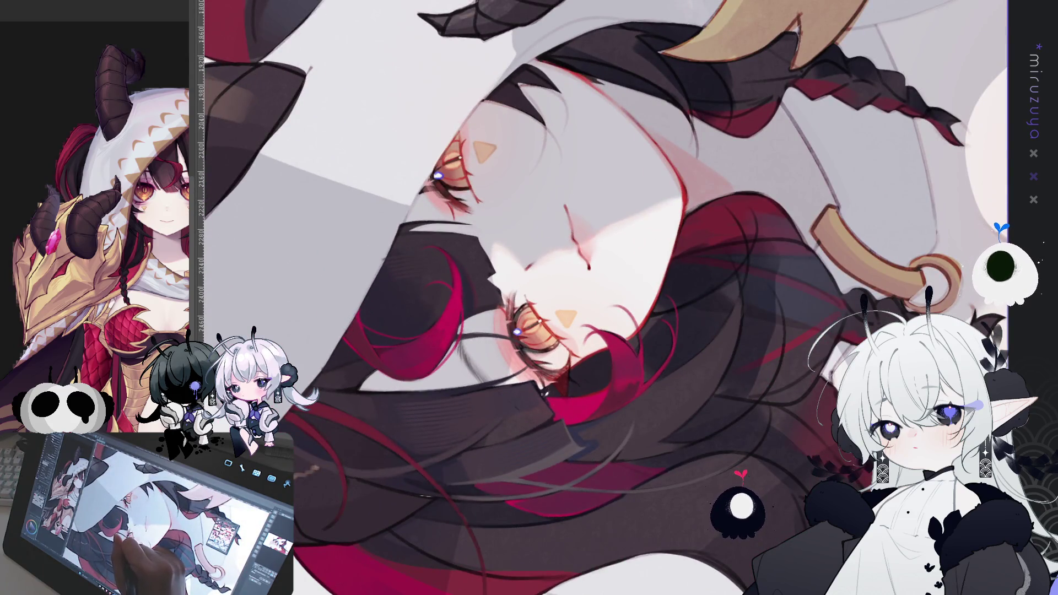
drag(590, 308, 610, 467)
drag(724, 426, 771, 328)
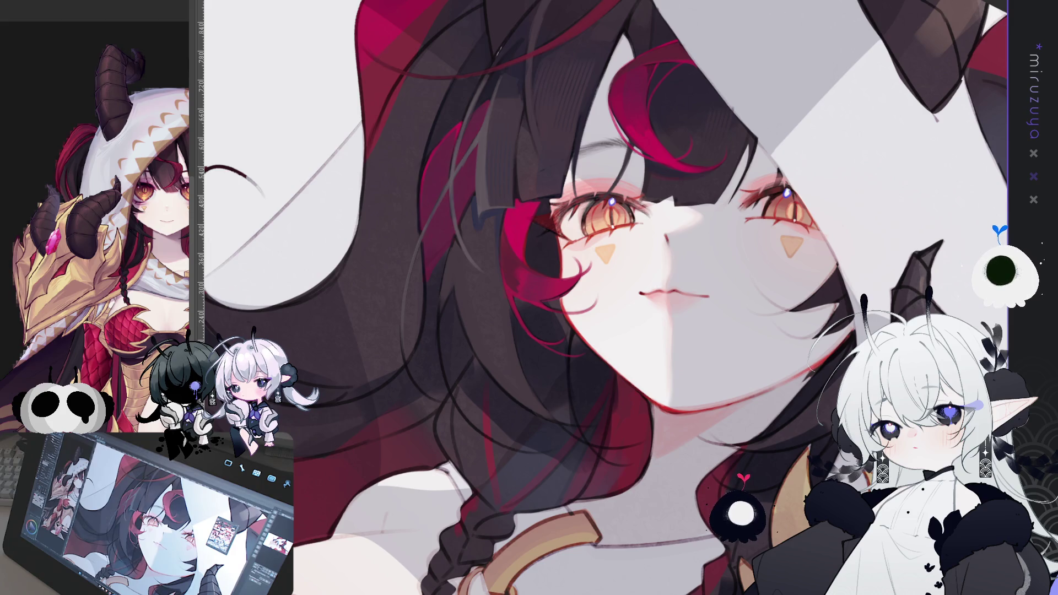
mouse_move(757, 385)
mouse_down()
mouse_move(613, 472)
mouse_move(496, 506)
mouse_up()
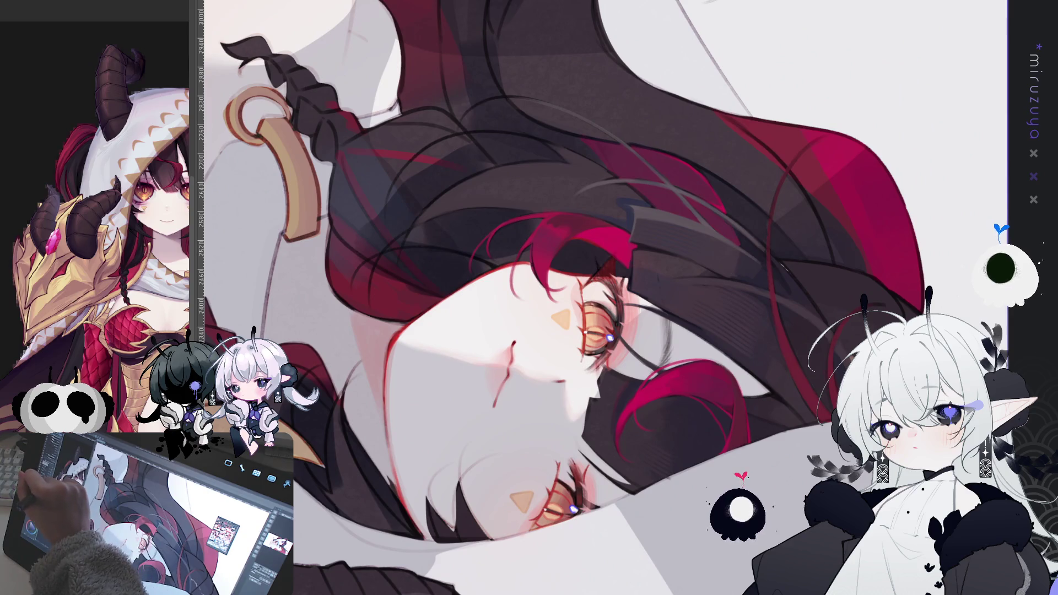
mouse_move(606, 296)
mouse_down()
mouse_move(735, 384)
mouse_move(524, 354)
mouse_up()
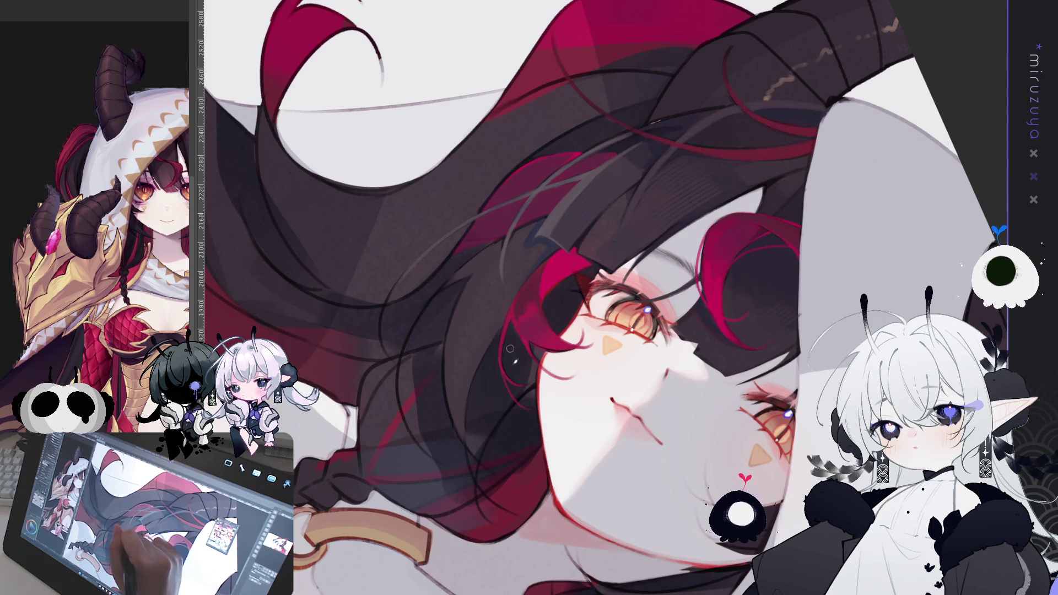
drag(525, 349, 606, 296)
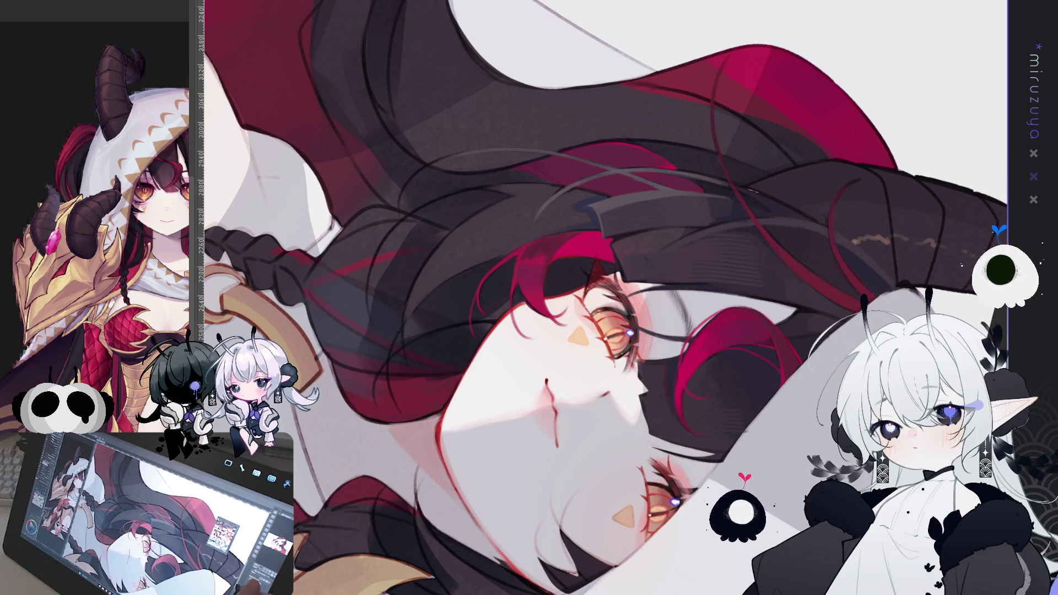
mouse_move(551, 386)
mouse_down()
mouse_move(583, 399)
mouse_move(693, 344)
mouse_up()
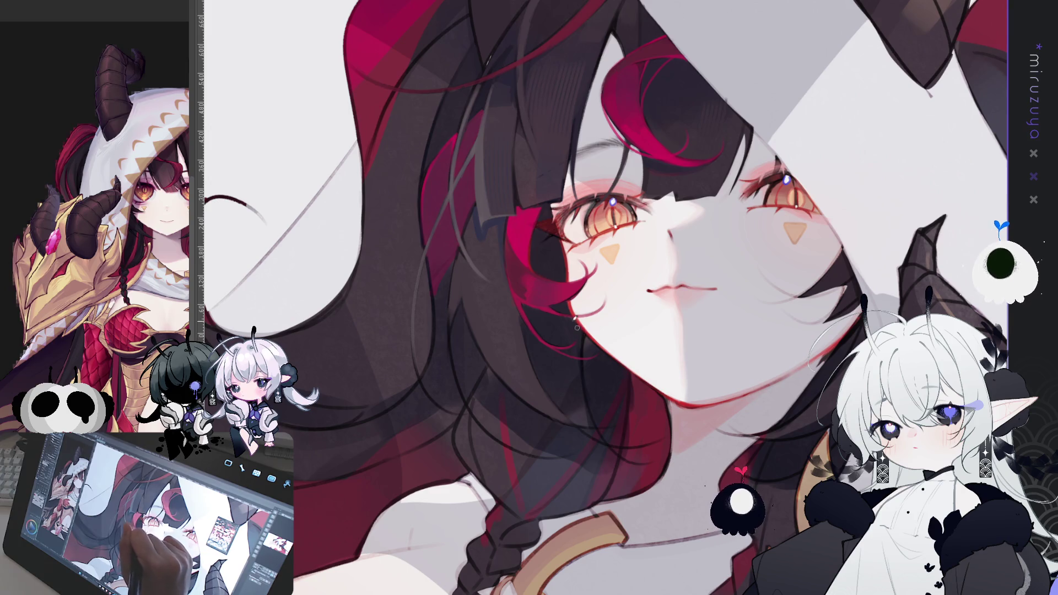
mouse_move(656, 278)
mouse_down()
mouse_move(778, 241)
mouse_move(727, 259)
mouse_up()
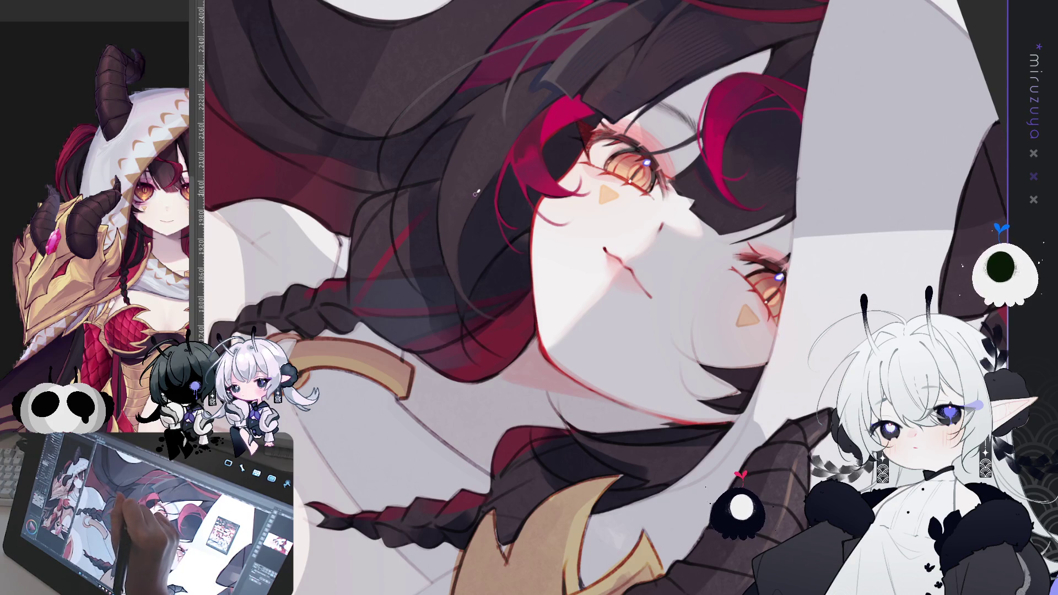
drag(411, 421, 401, 233)
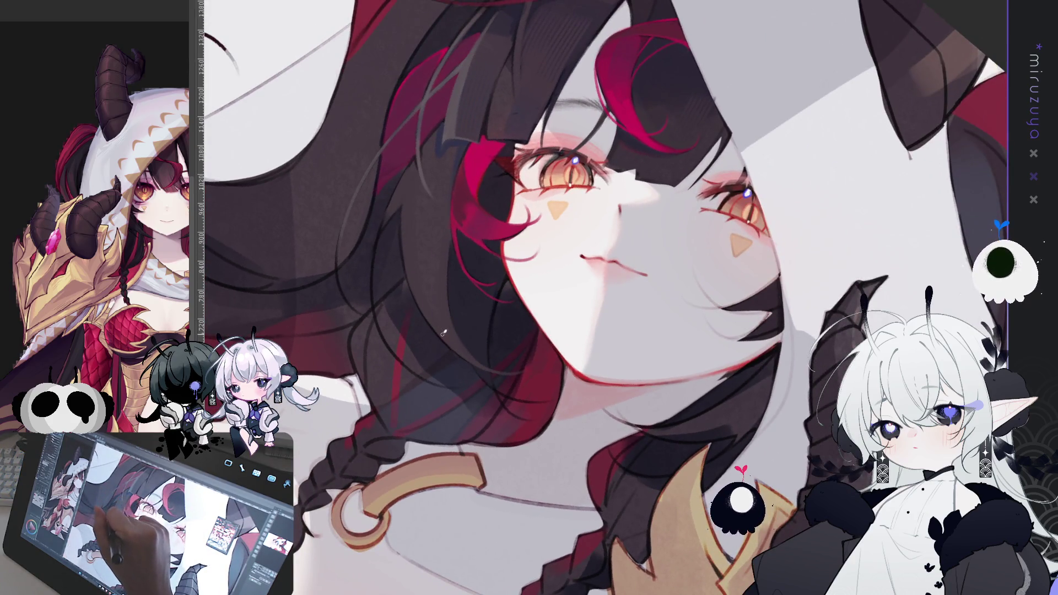
drag(499, 222, 441, 302)
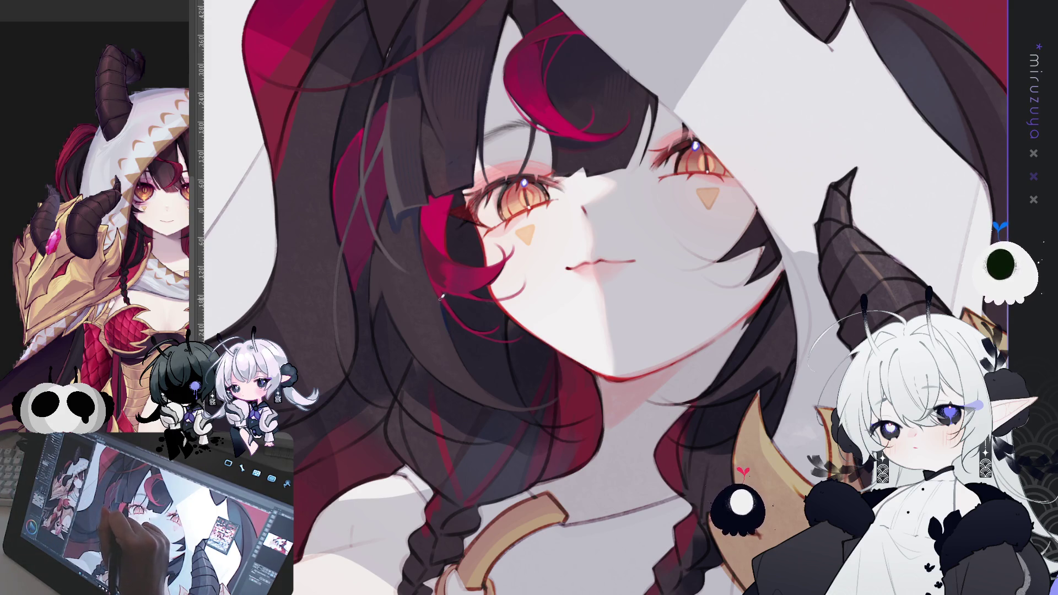
drag(510, 395, 472, 312)
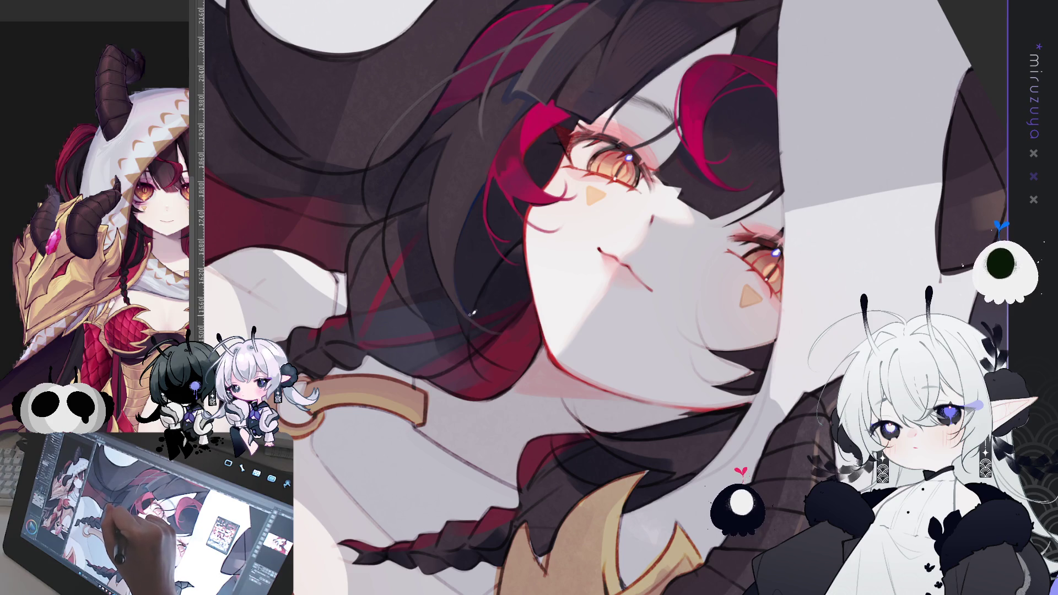
mouse_move(472, 312)
mouse_down()
mouse_move(507, 243)
mouse_move(534, 220)
mouse_up()
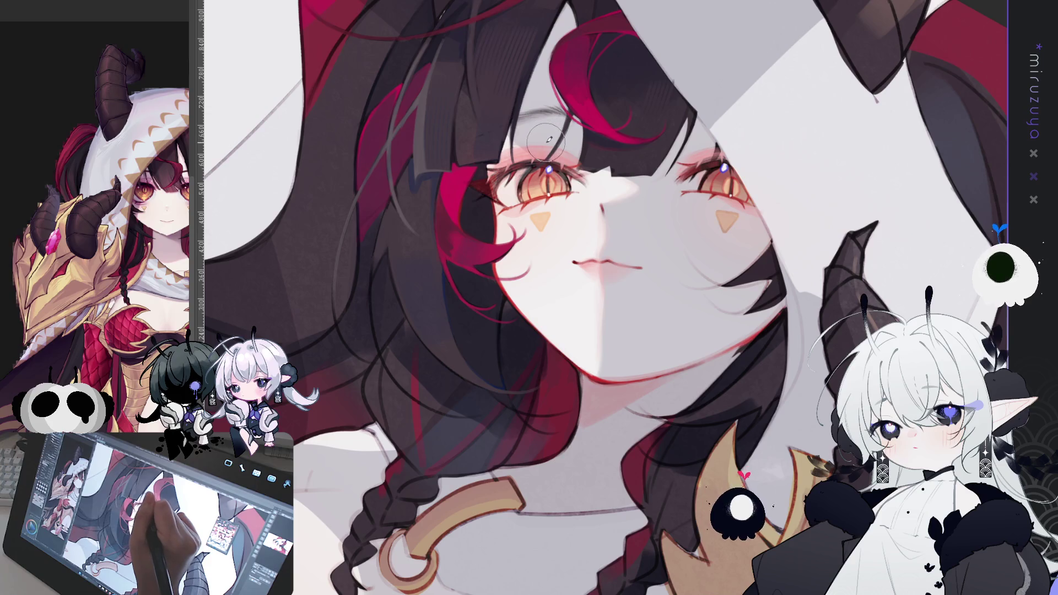
mouse_move(542, 149)
mouse_down()
mouse_move(534, 146)
mouse_move(589, 149)
mouse_up()
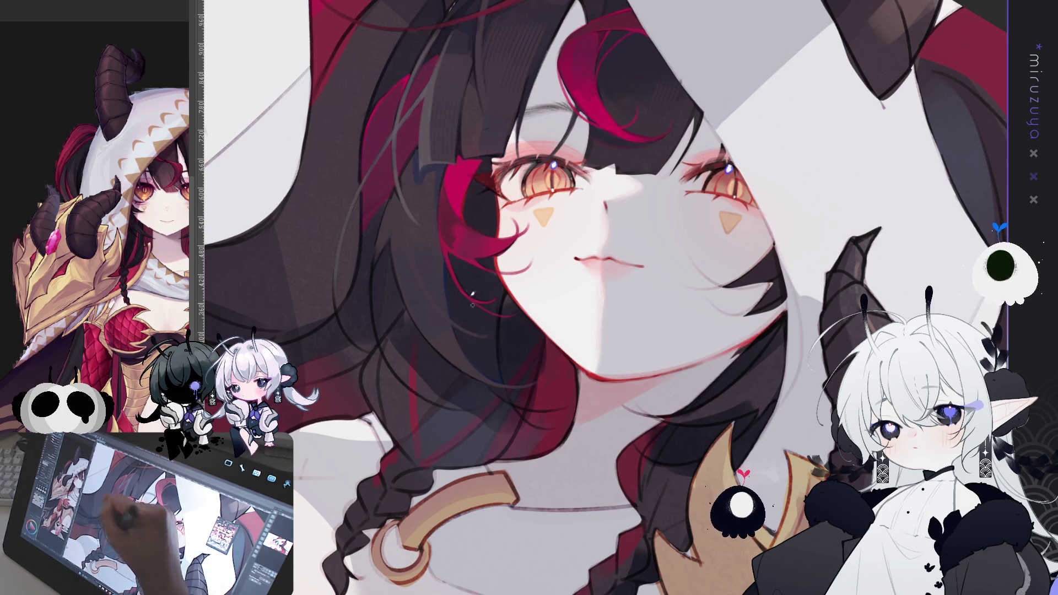
mouse_move(490, 332)
mouse_down()
mouse_move(613, 151)
mouse_move(447, 236)
mouse_up()
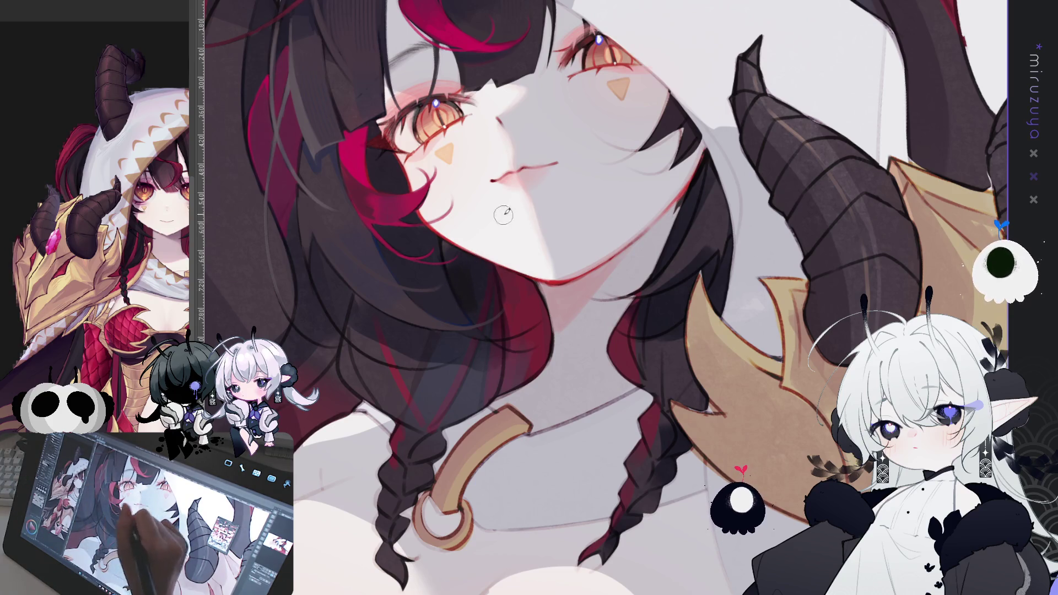
Recentre the view on the horns and face, reset rotation, and mirror the canvas with H
drag(499, 168, 357, 326)
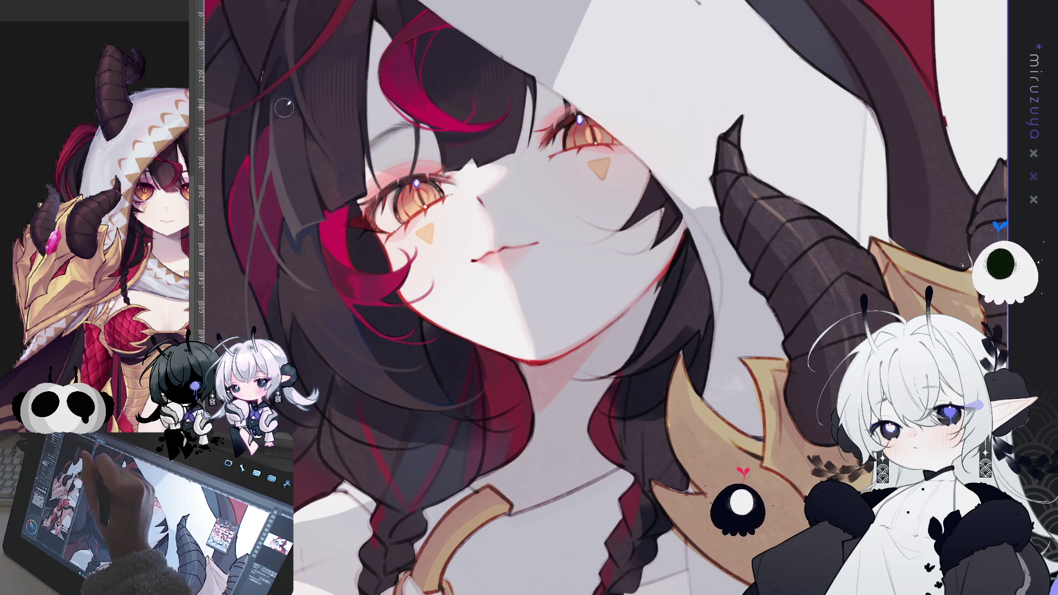
drag(418, 347, 405, 327)
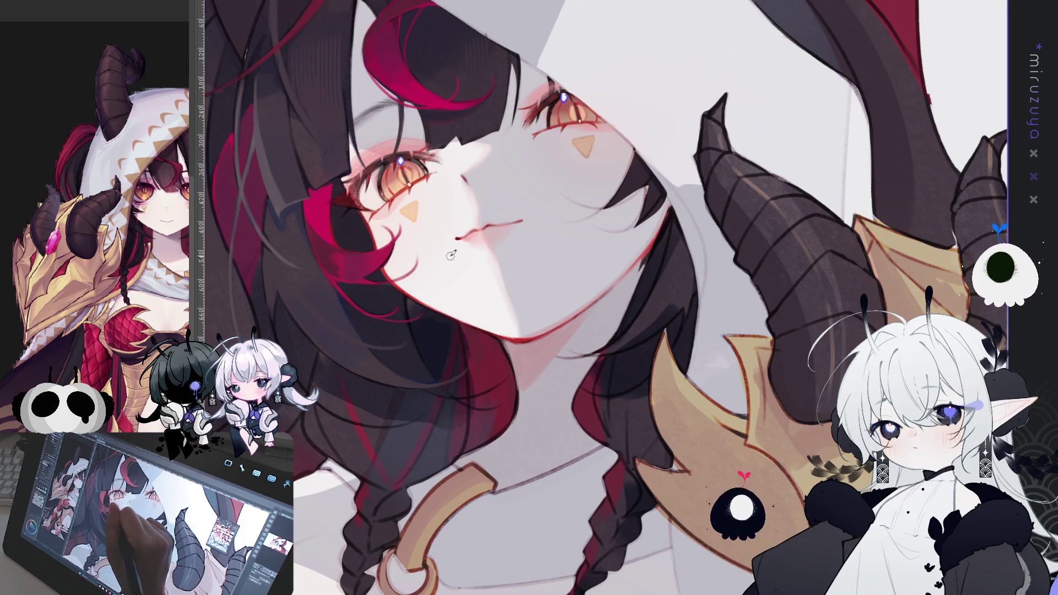
drag(447, 259, 453, 176)
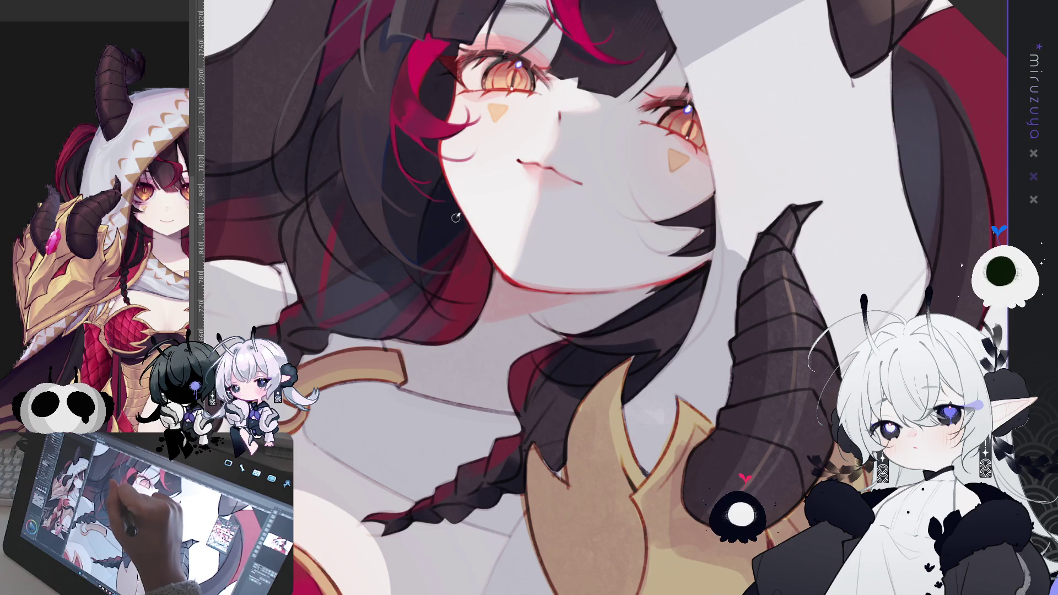
key(ctrl+@)
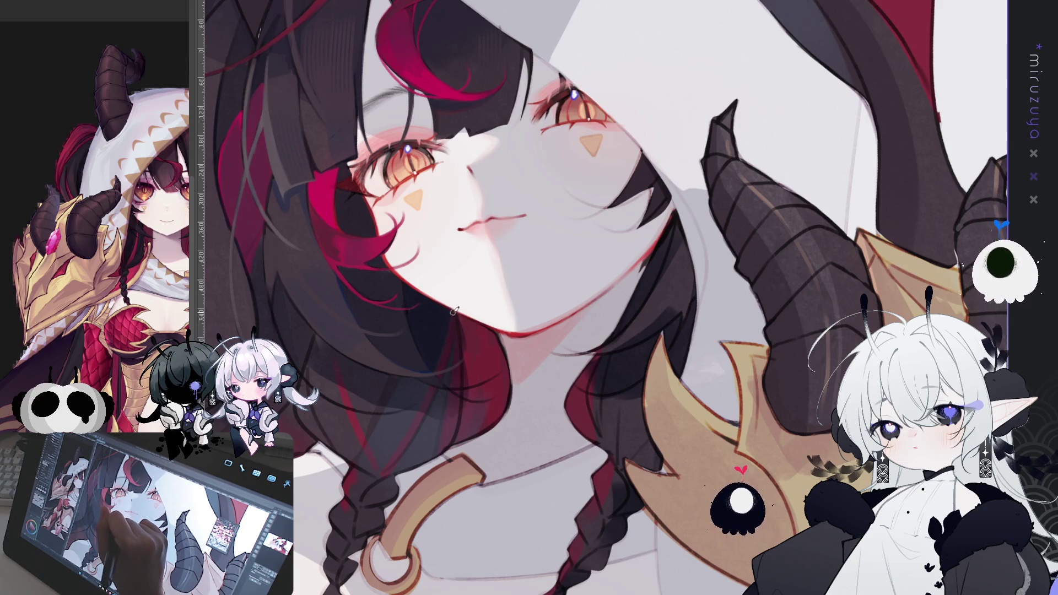
key(h)
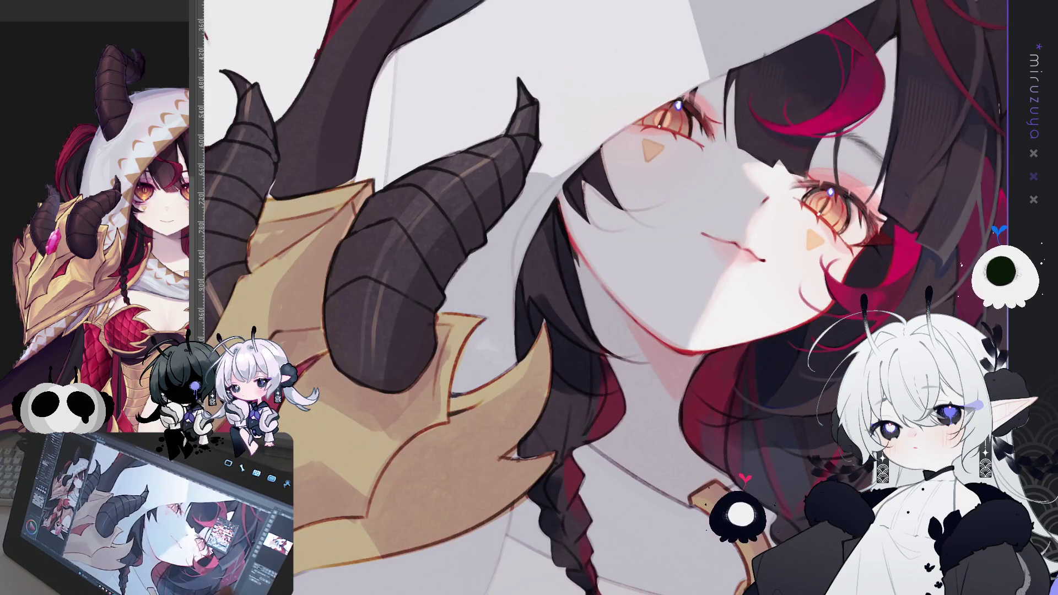
scroll(606, 297, down, 5)
scroll(540, 206, down, 5)
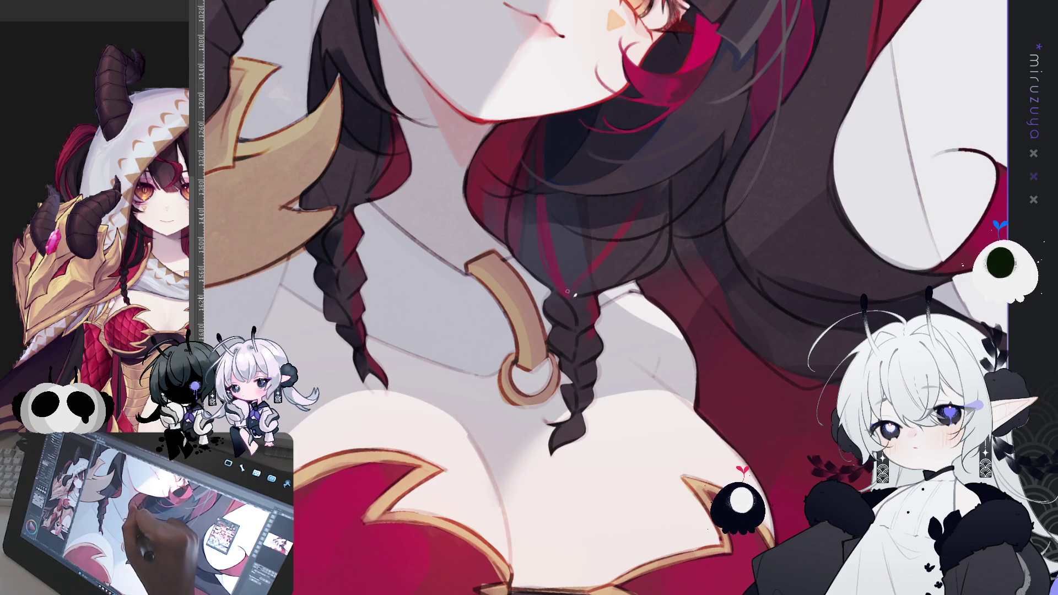
drag(606, 158, 892, 219)
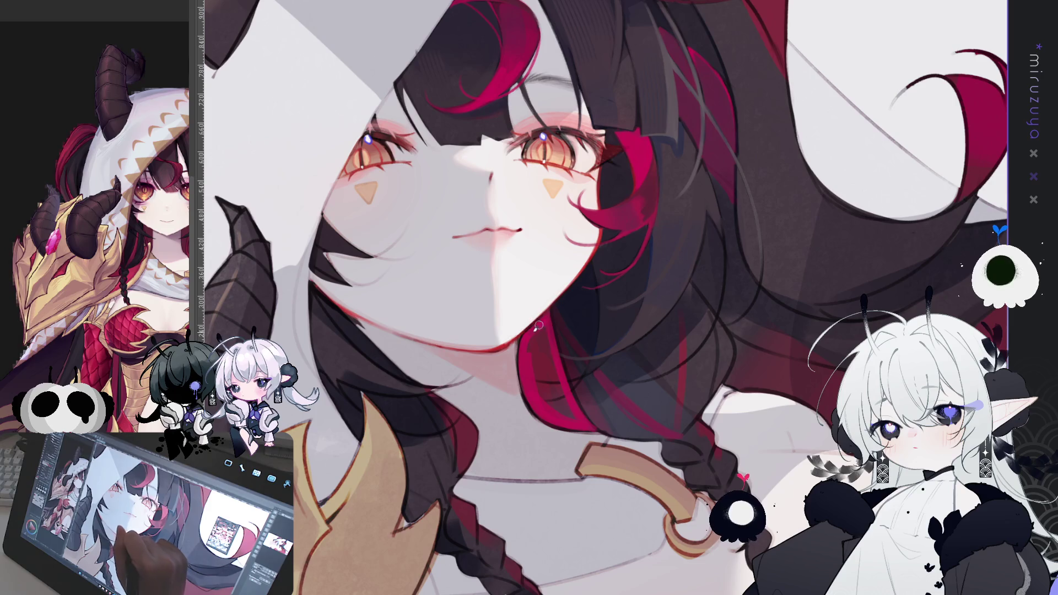
drag(522, 341, 483, 293)
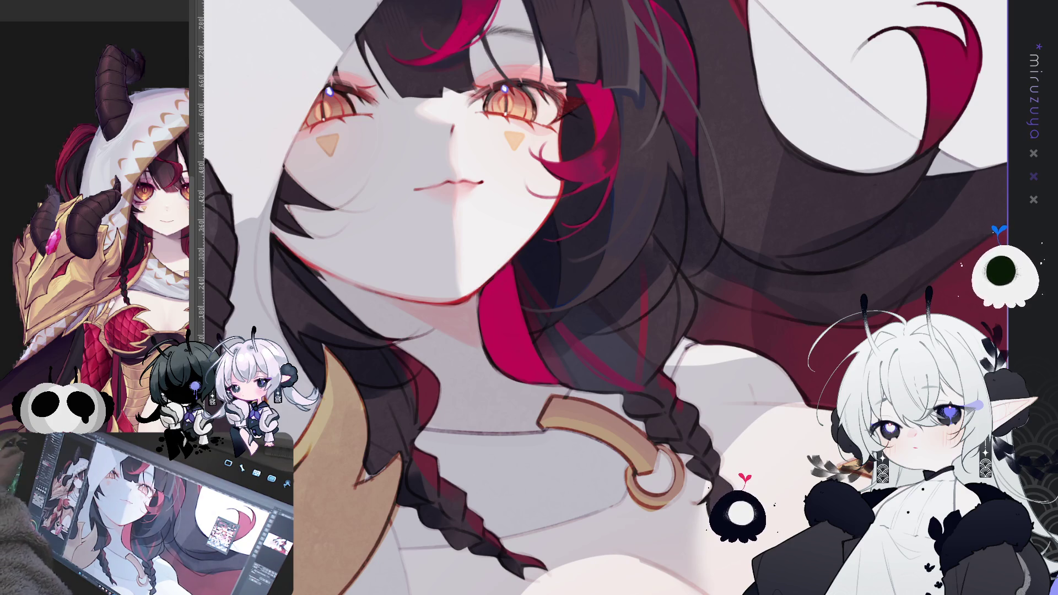
scroll(602, 298, up, 1)
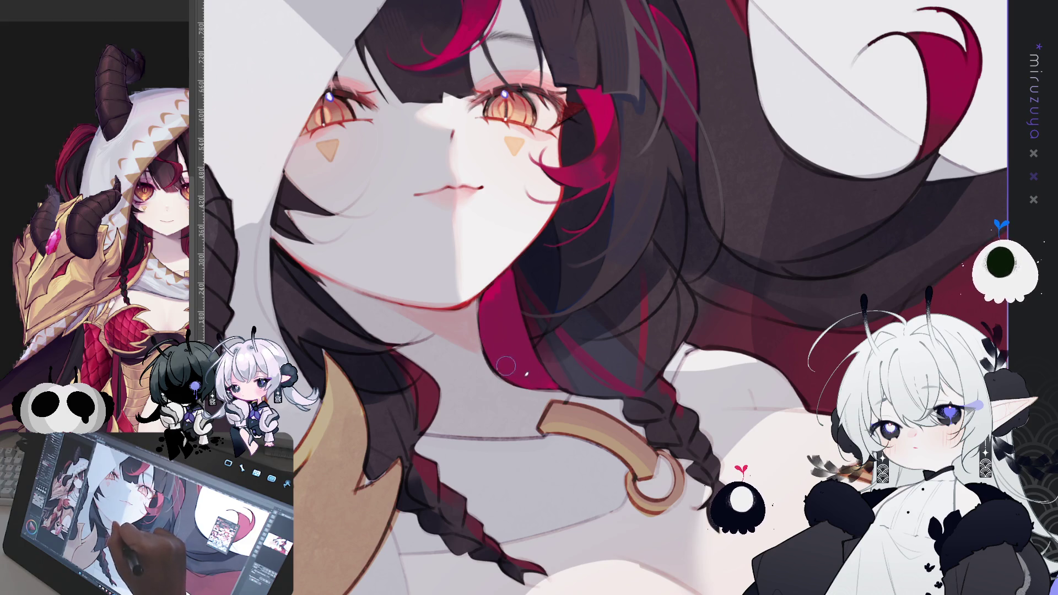
drag(540, 378, 606, 296)
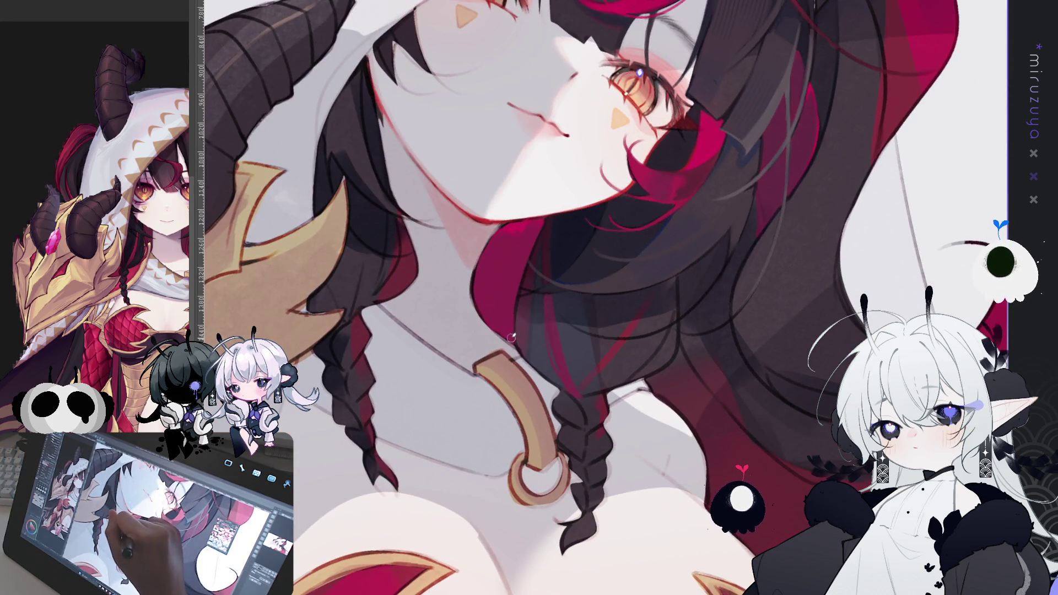
drag(510, 296, 510, 315)
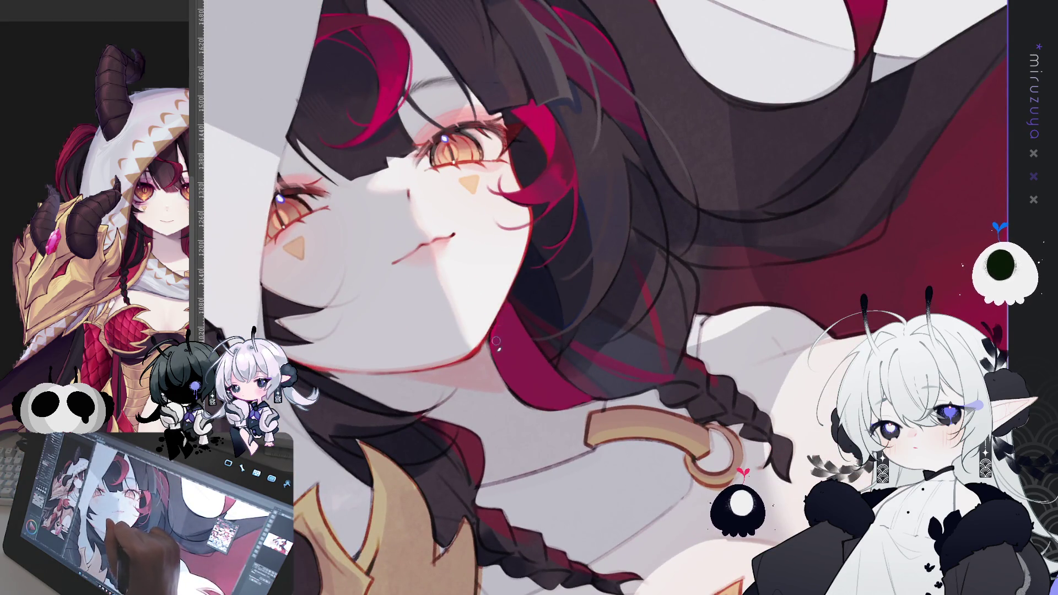
drag(495, 335, 337, 232)
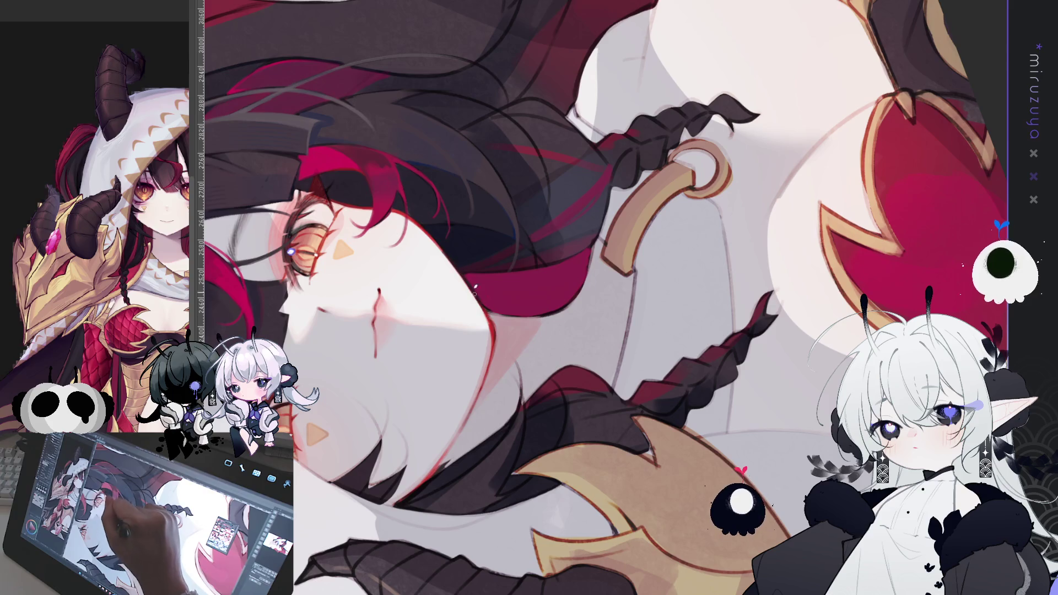
mouse_move(467, 272)
mouse_down()
mouse_move(685, 256)
mouse_move(606, 296)
mouse_up()
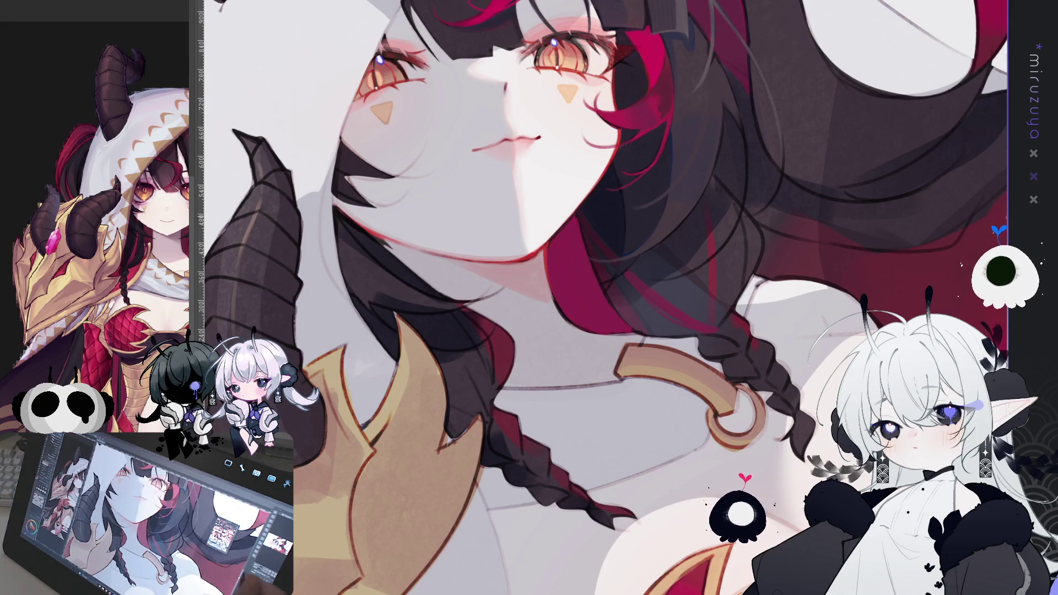
drag(545, 238, 532, 306)
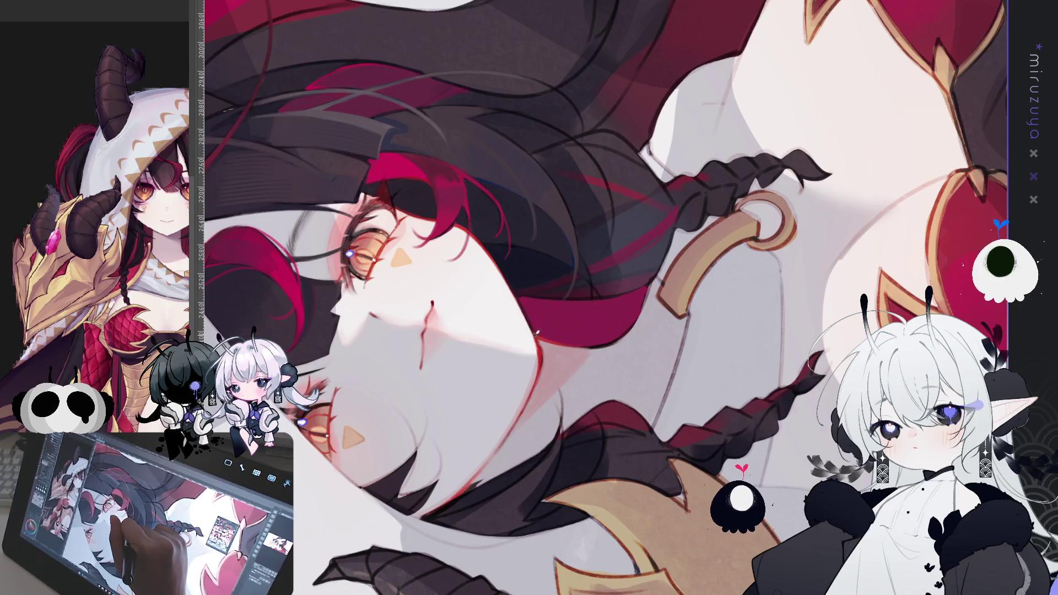
drag(530, 321, 559, 277)
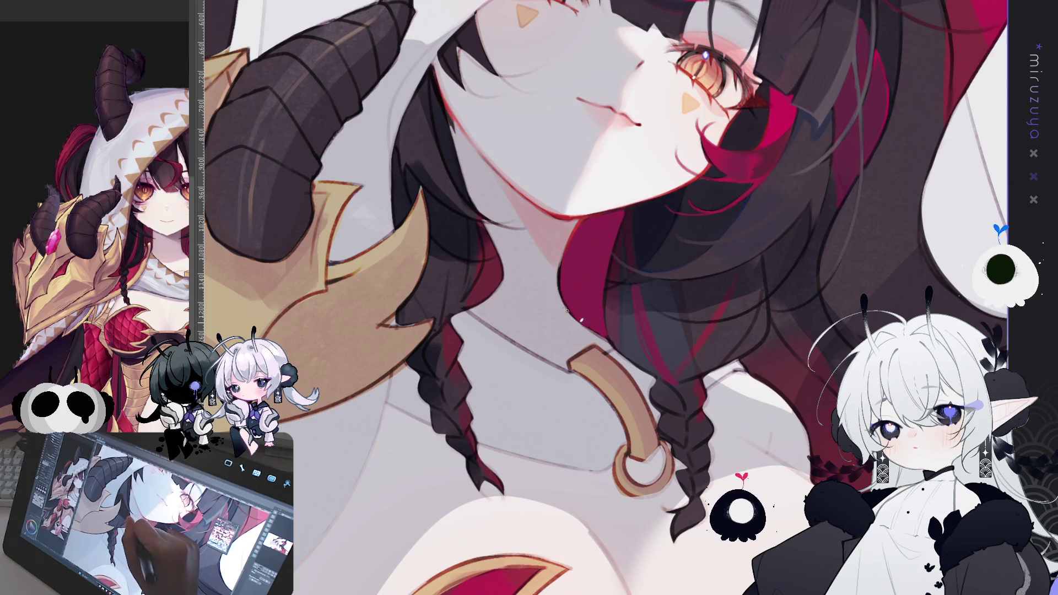
drag(566, 310, 670, 82)
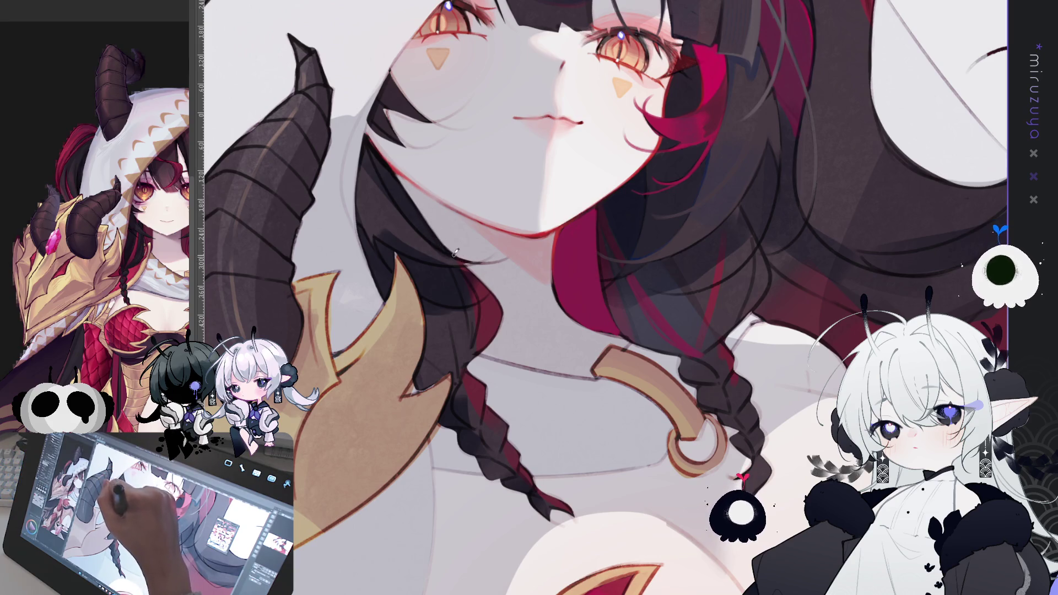
key(ctrl+bracketright)
key(ctrl+bracketright)
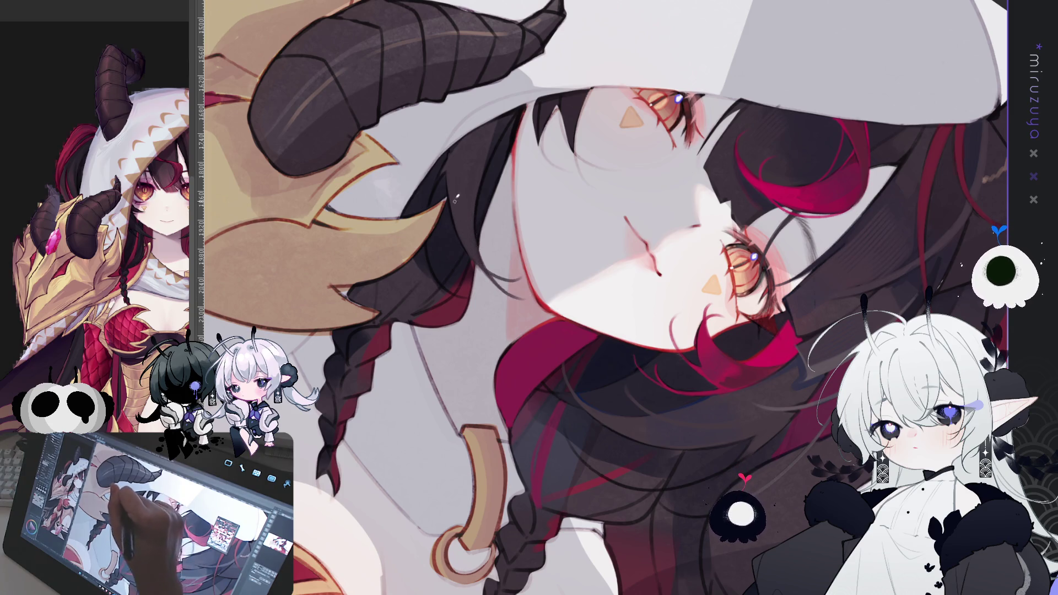
drag(450, 167, 396, 275)
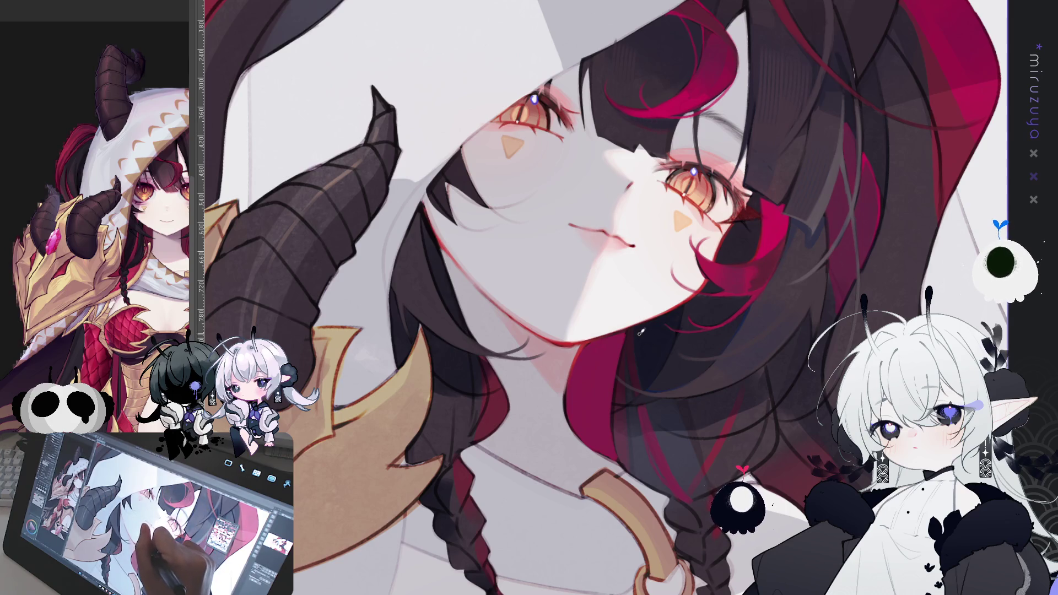
drag(404, 190, 384, 222)
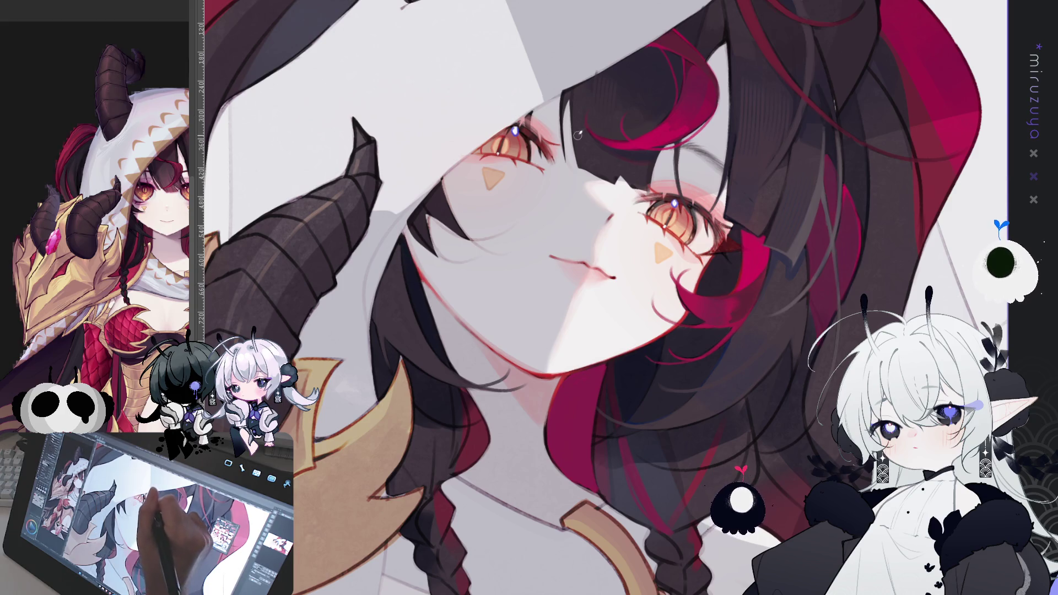
drag(582, 137, 382, 277)
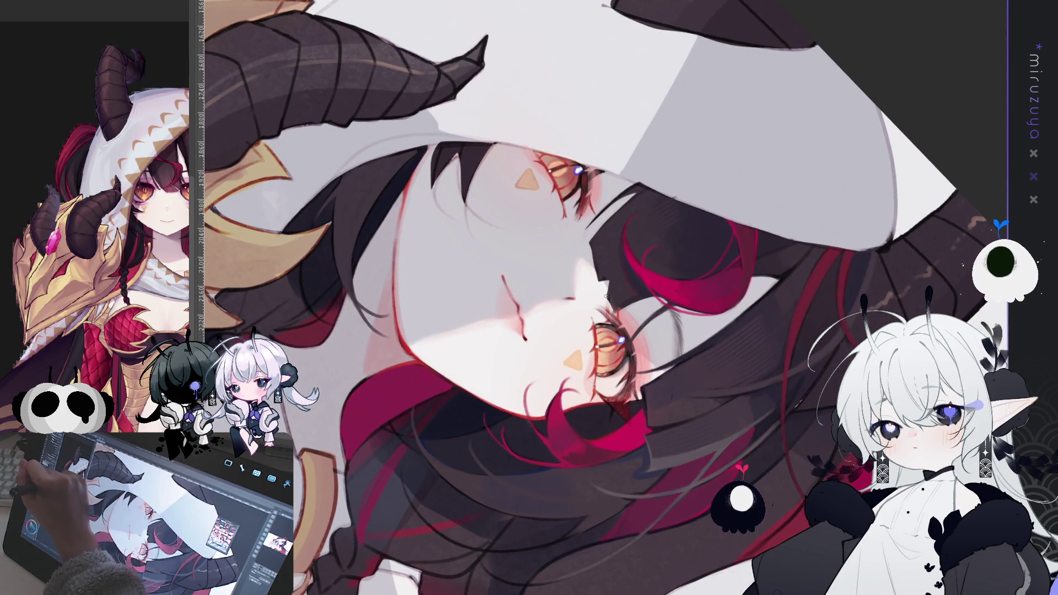
drag(606, 297, 389, 230)
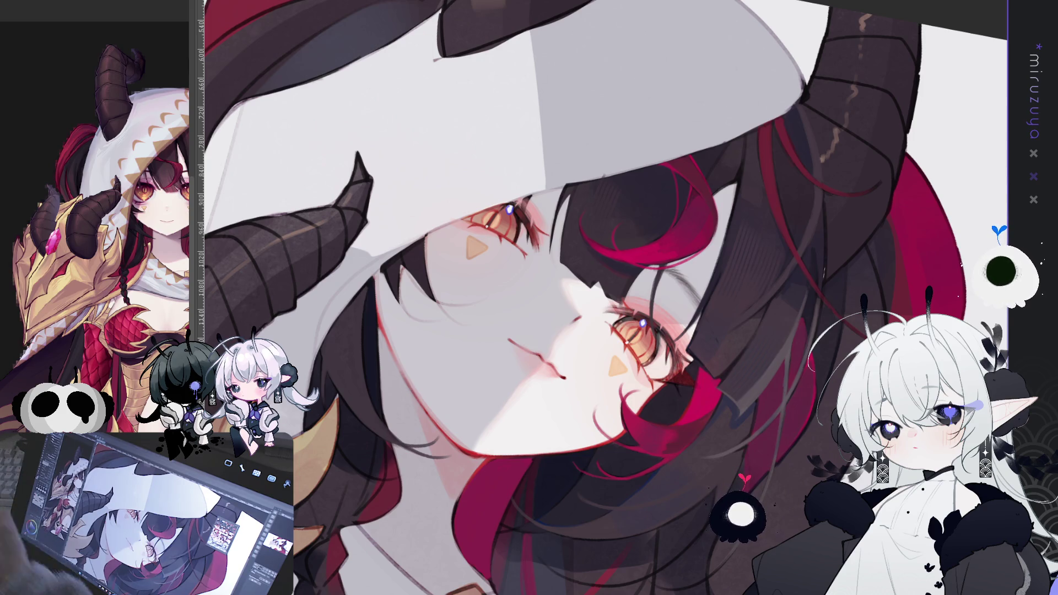
mouse_move(786, 331)
mouse_down()
mouse_move(749, 378)
mouse_move(402, 156)
mouse_up()
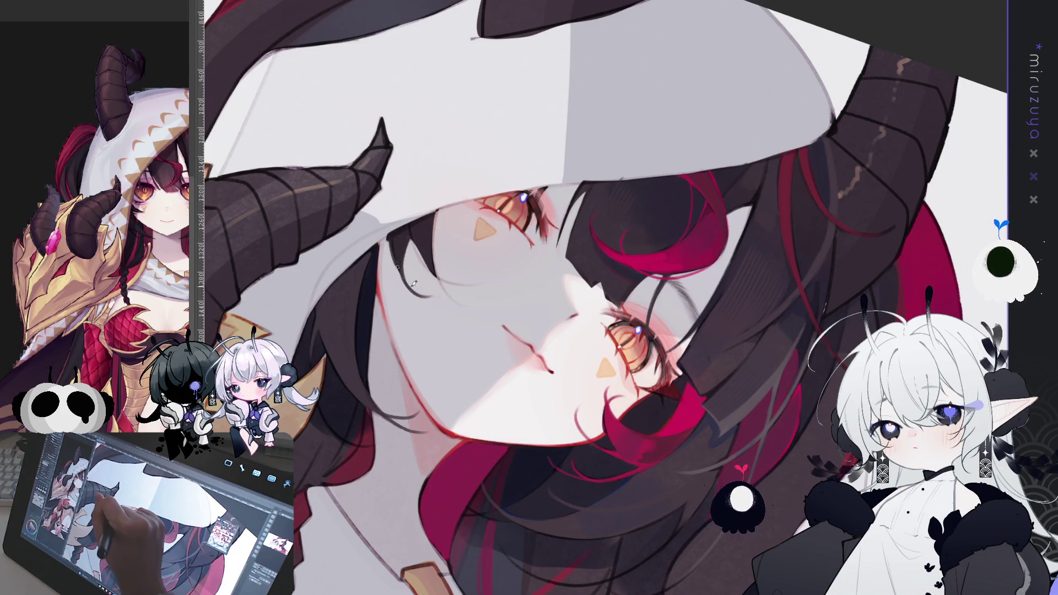
mouse_move(472, 156)
mouse_down()
mouse_move(561, 117)
mouse_move(514, 281)
mouse_up()
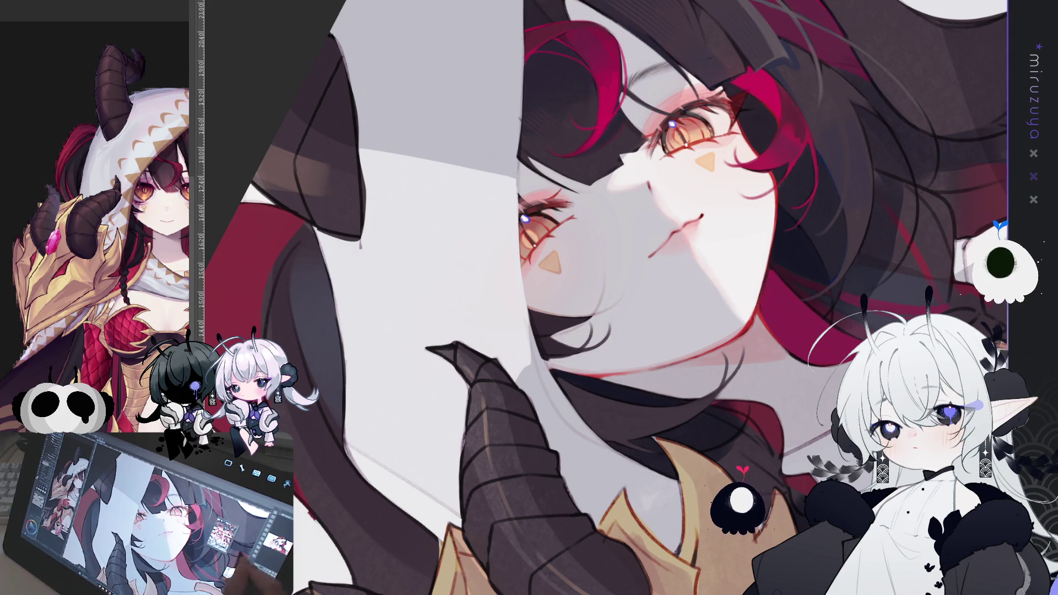
Pan, zoom and rotate the artwork sideways into a comfortable drawing position
mouse_move(660, 270)
mouse_down()
mouse_move(617, 217)
mouse_move(756, 212)
mouse_move(498, 303)
mouse_up()
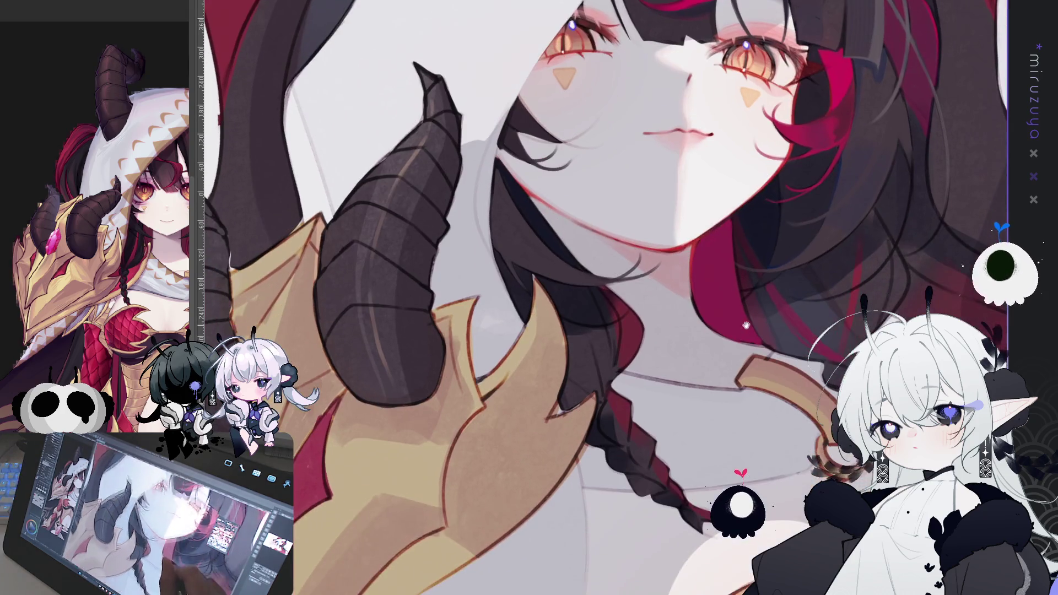
scroll(648, 423, down, 3)
mouse_move(792, 382)
mouse_down()
mouse_move(813, 251)
mouse_move(662, 176)
mouse_move(537, 91)
mouse_move(570, 119)
mouse_move(665, 137)
mouse_move(555, 176)
mouse_up()
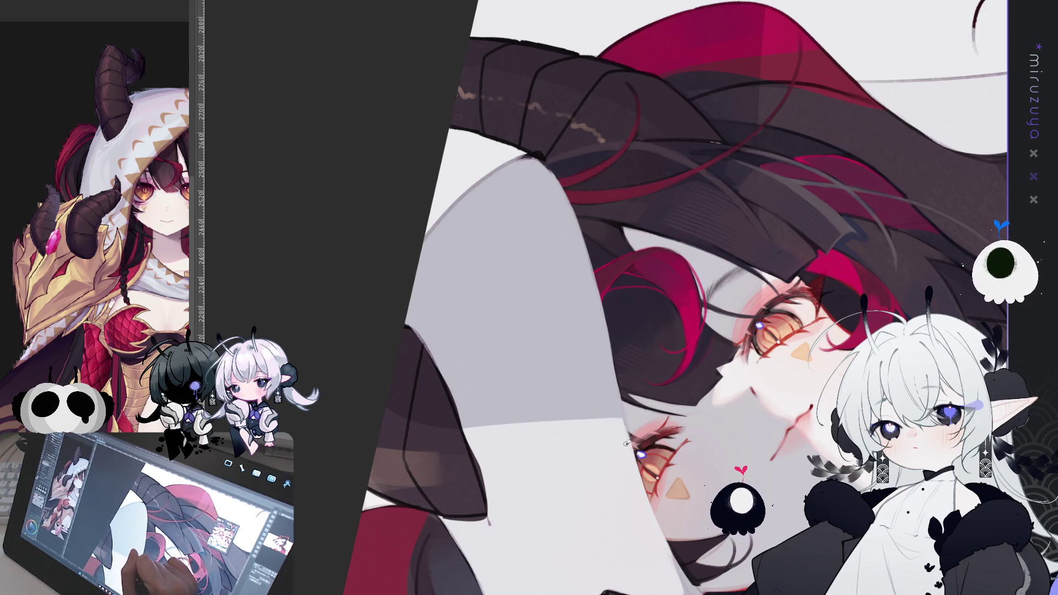
drag(639, 481, 426, 255)
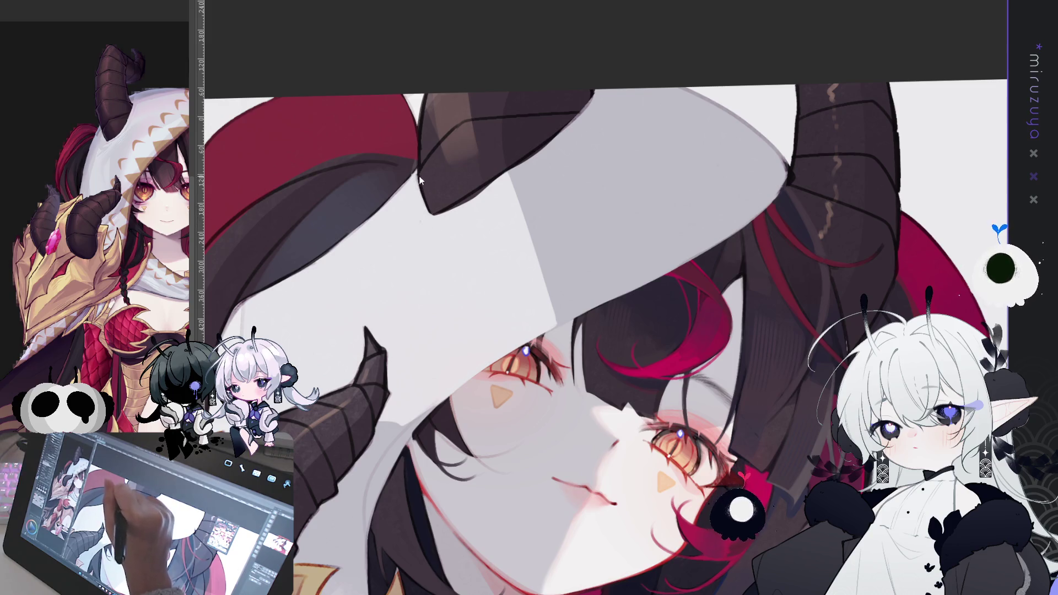
drag(422, 219, 518, 433)
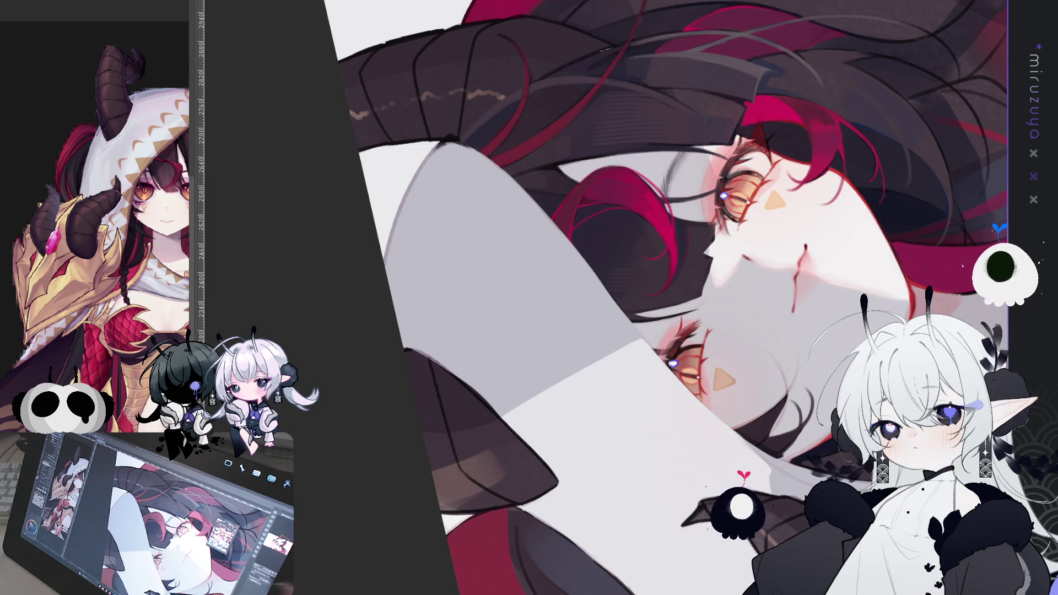
drag(661, 220, 689, 254)
drag(578, 264, 606, 296)
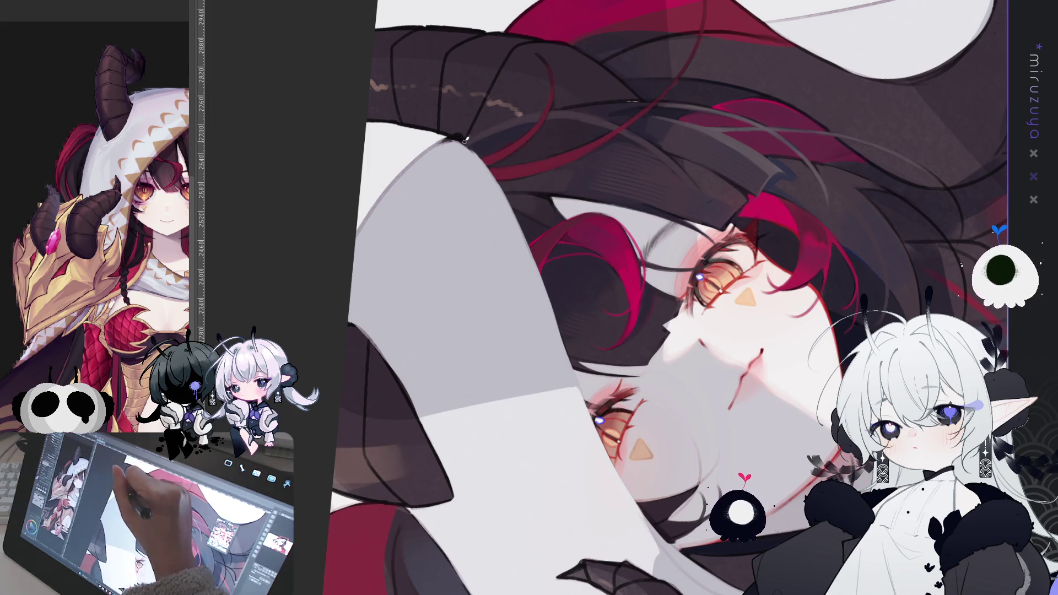
Paint a small dark touch-up in the hair beside the horn, then bring face and hood into view
drag(487, 166, 467, 142)
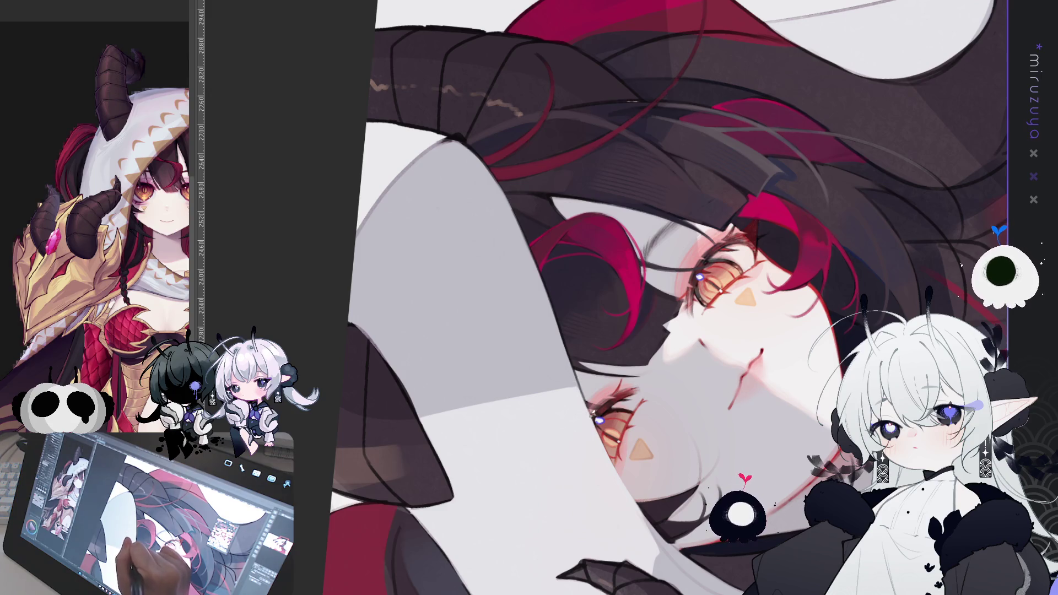
drag(551, 331, 469, 286)
mouse_move(815, 363)
mouse_down()
mouse_move(643, 392)
mouse_move(660, 387)
mouse_up()
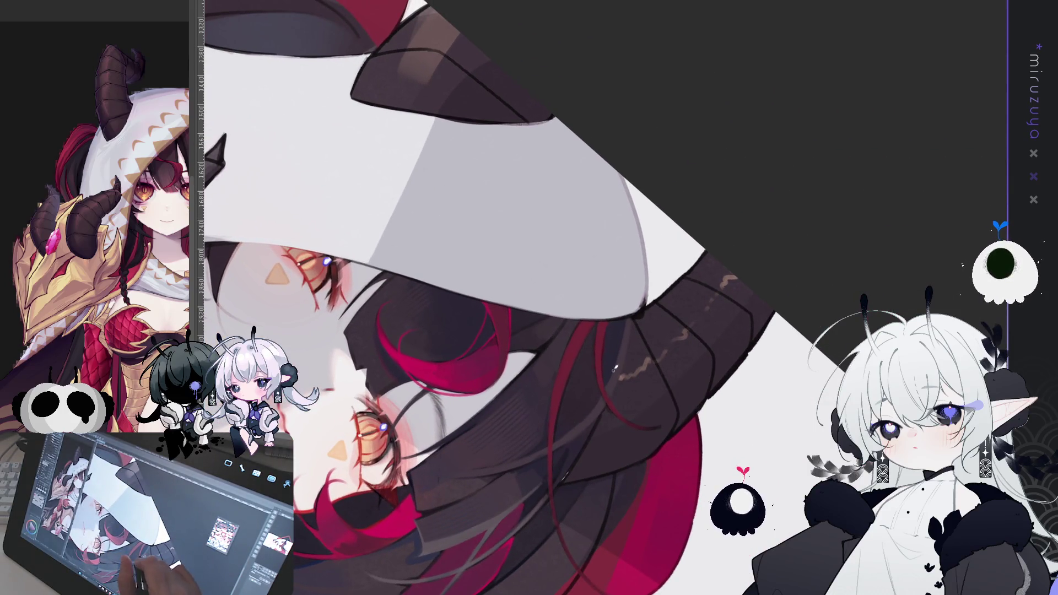
Extend the beige squiggle further down the dark horn, then rotate and mirror the view to check it
drag(648, 361, 620, 379)
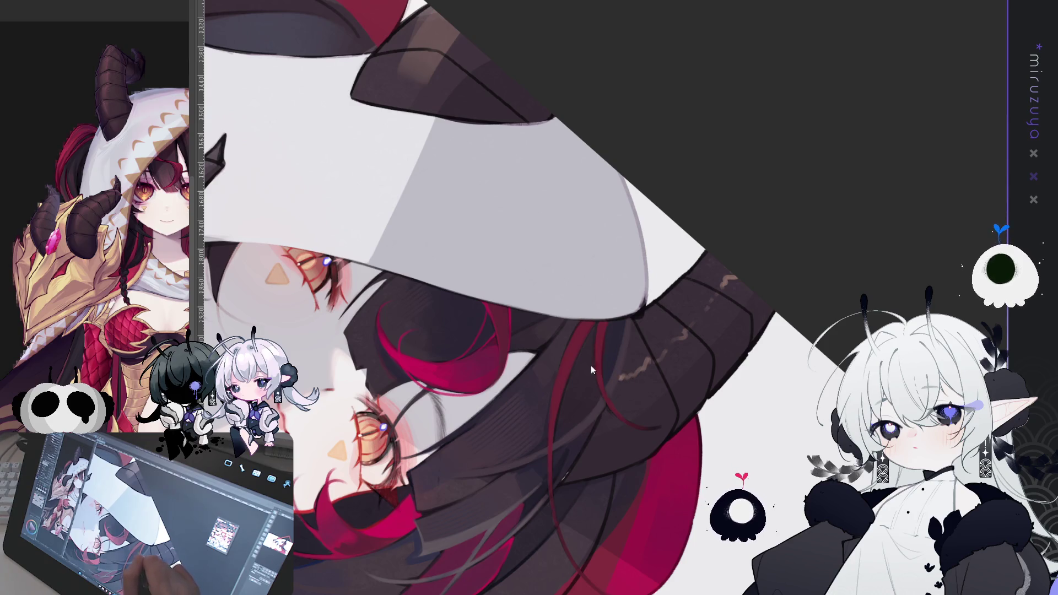
drag(620, 379, 626, 224)
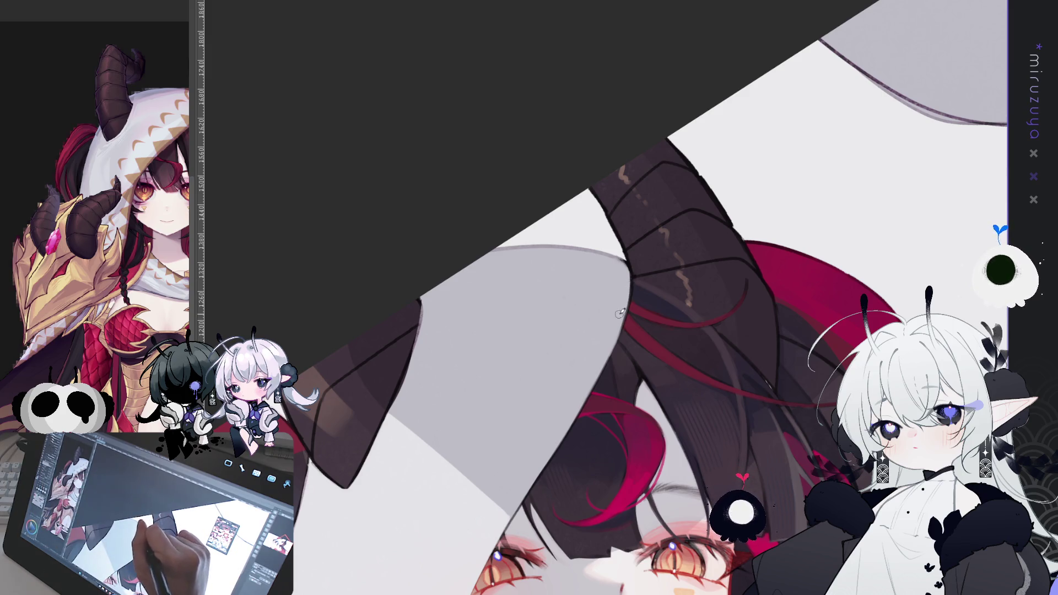
key(h)
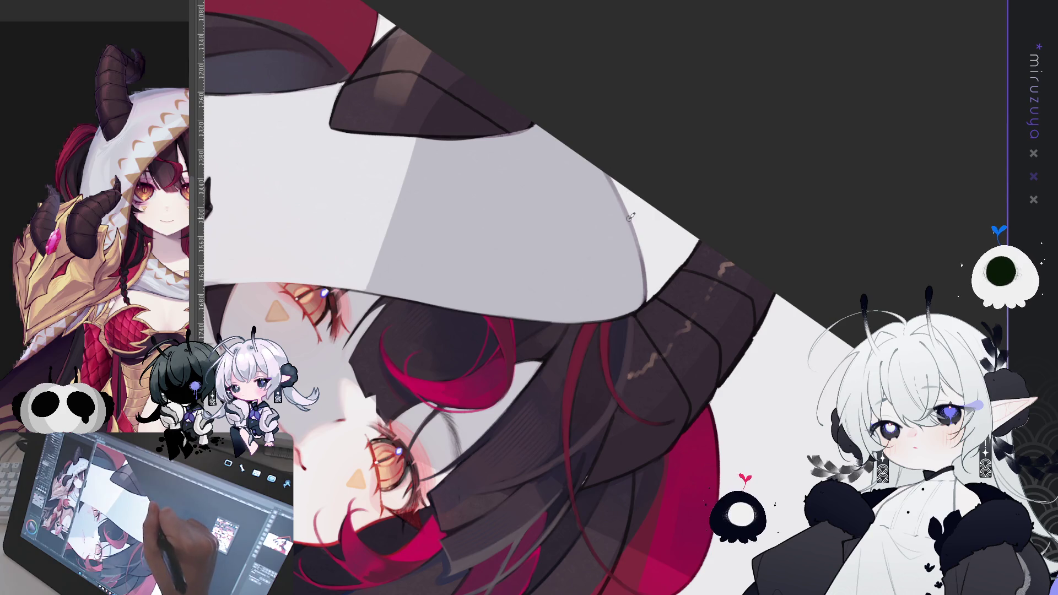
mouse_move(450, 448)
mouse_down()
mouse_move(397, 308)
mouse_move(408, 232)
mouse_move(435, 176)
mouse_up()
drag(607, 441, 606, 114)
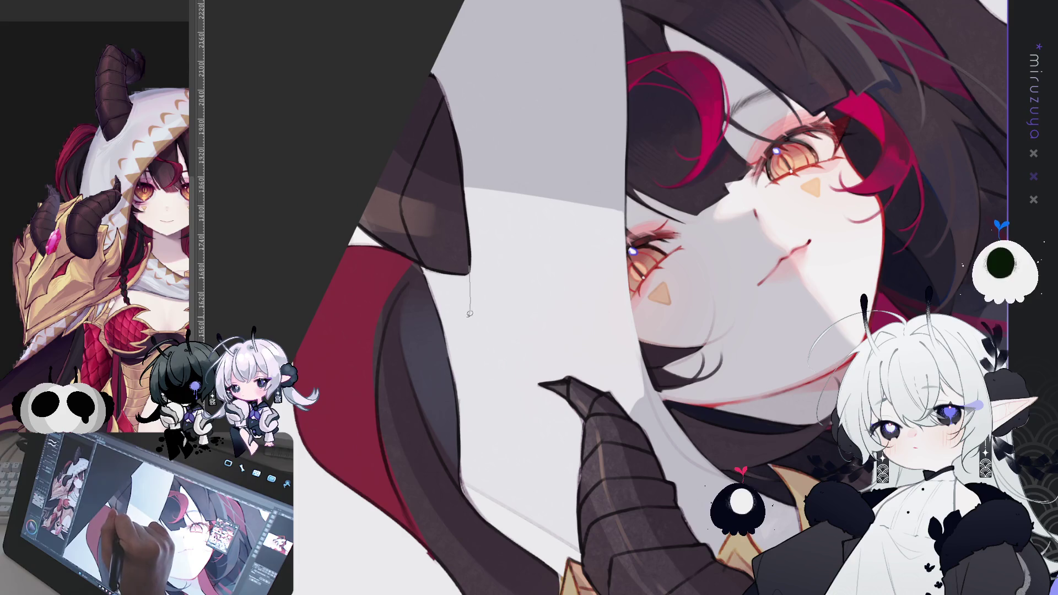
Lasso-select several fold shapes on the white hood just below the horn tip
drag(466, 270, 470, 259)
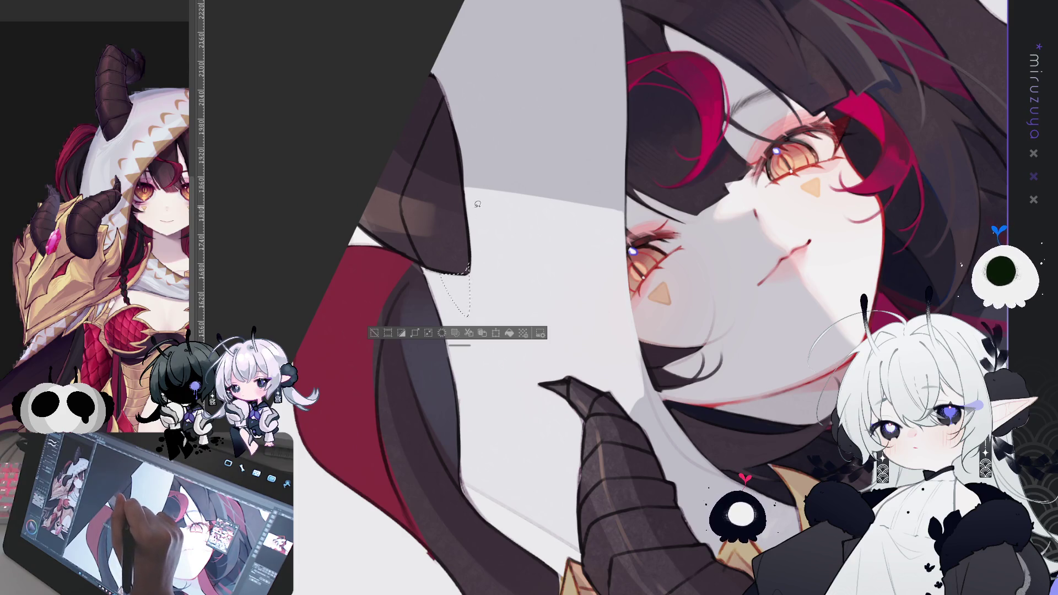
mouse_move(471, 194)
mouse_down()
mouse_move(507, 379)
mouse_move(480, 219)
mouse_up()
drag(482, 315, 439, 308)
drag(472, 357, 472, 359)
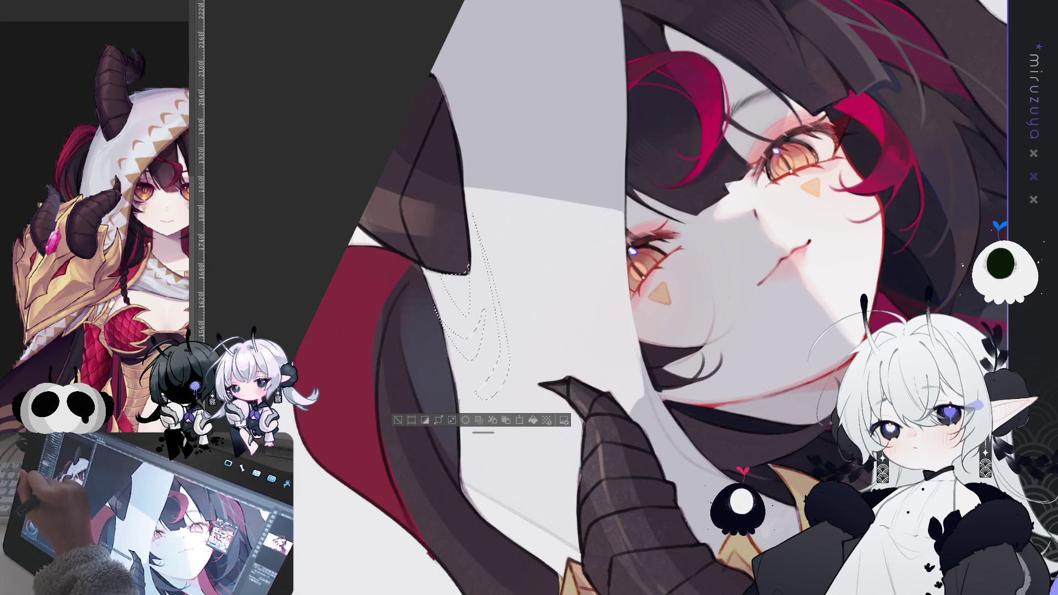
Airbrush grey shading inside the selected folds, adjusting darker and lighter, then deselect
mouse_move(460, 296)
mouse_down()
mouse_move(484, 325)
mouse_move(484, 366)
mouse_up()
mouse_move(514, 408)
mouse_down()
mouse_move(533, 390)
mouse_move(518, 375)
mouse_up()
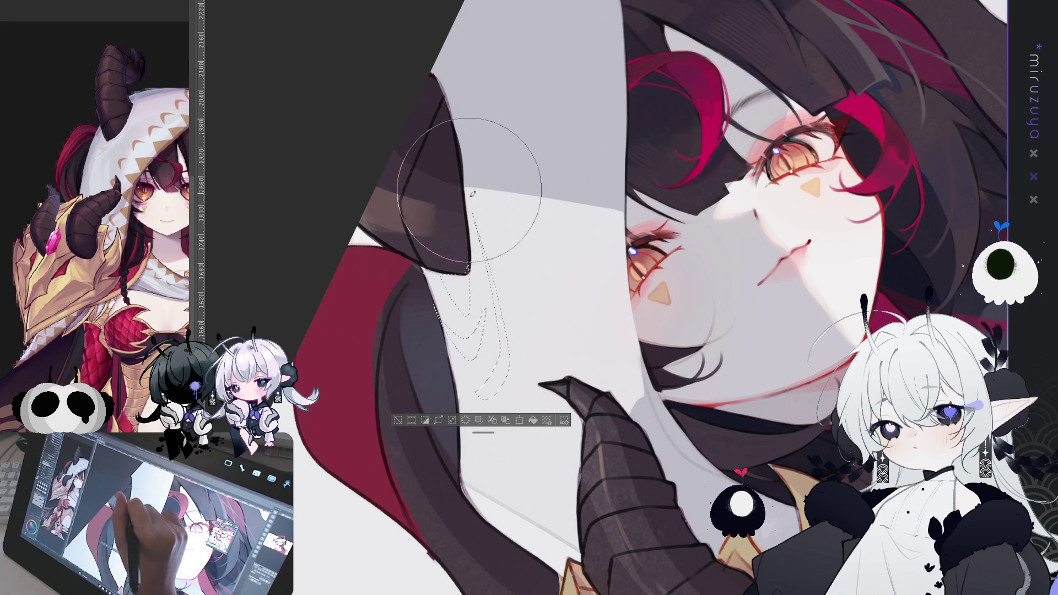
mouse_move(461, 354)
mouse_down()
mouse_move(474, 226)
mouse_move(492, 349)
mouse_up()
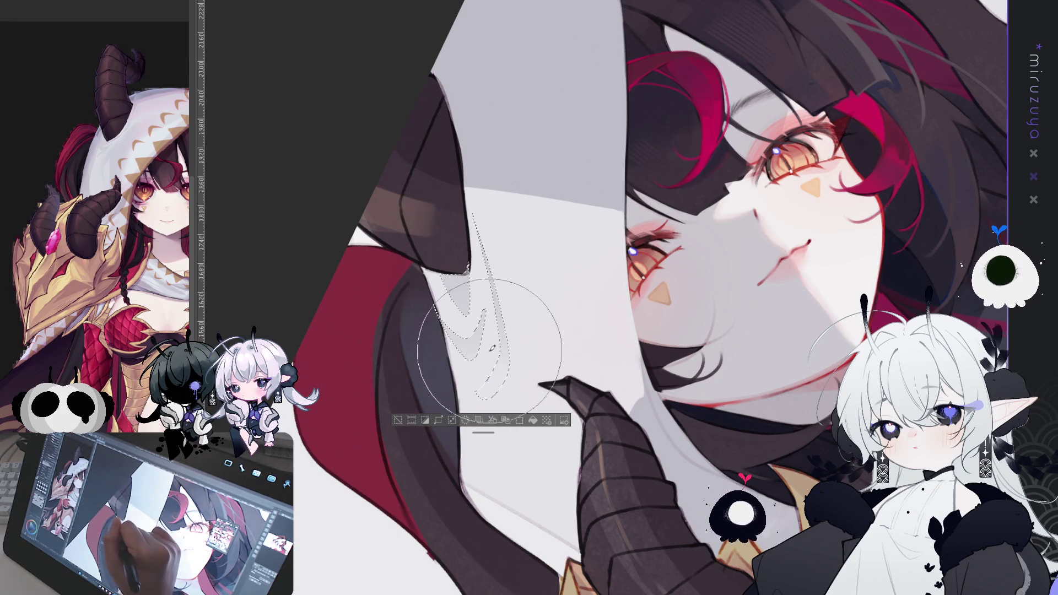
key(ctrl+d)
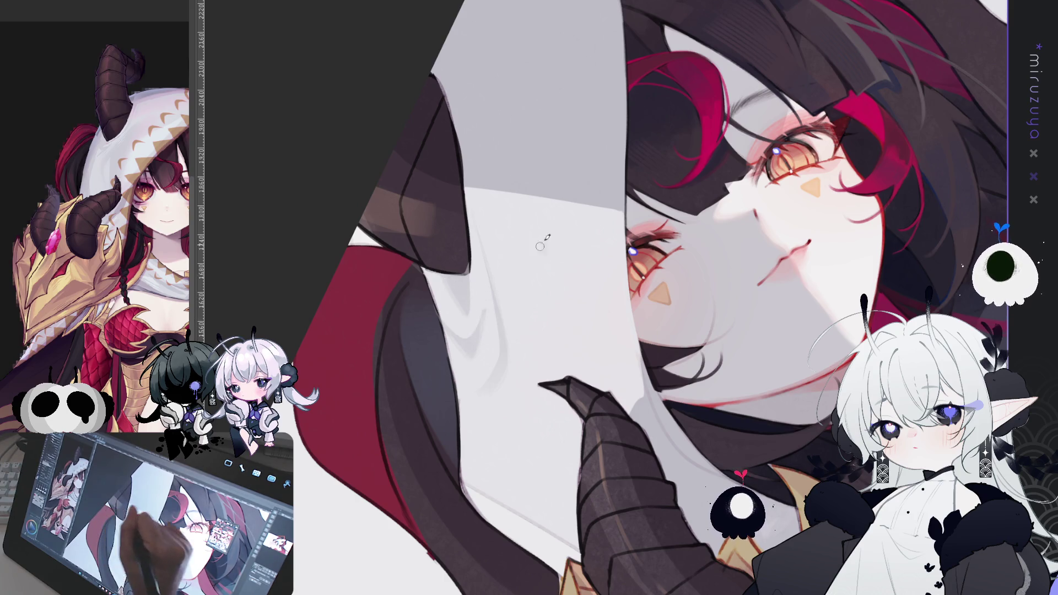
Rotate the canvas so the face is upright and airbrush soft dark shading onto the hood folds
drag(540, 246, 37, 298)
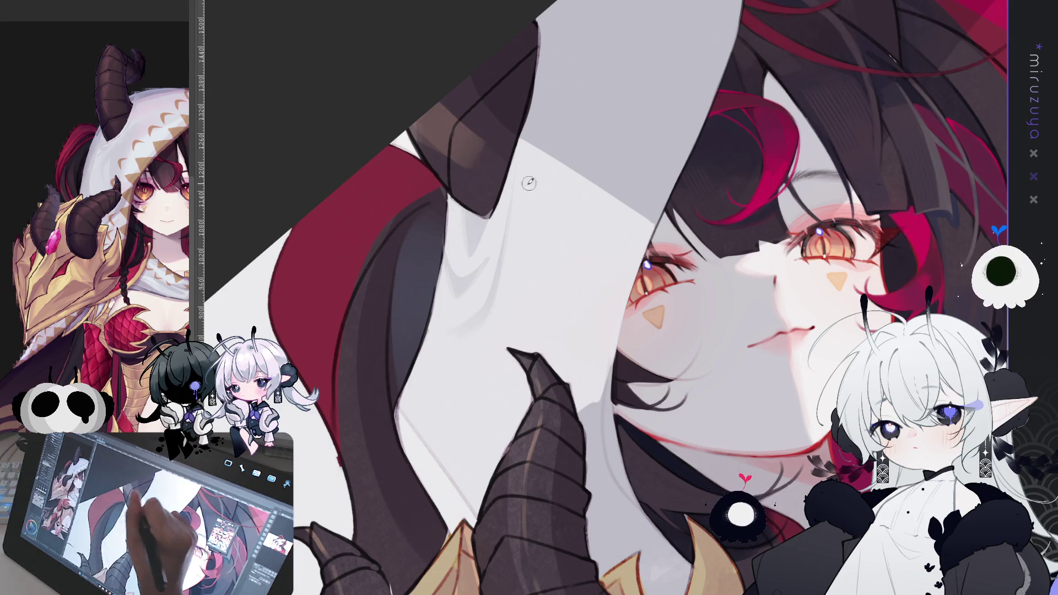
drag(461, 255, 496, 138)
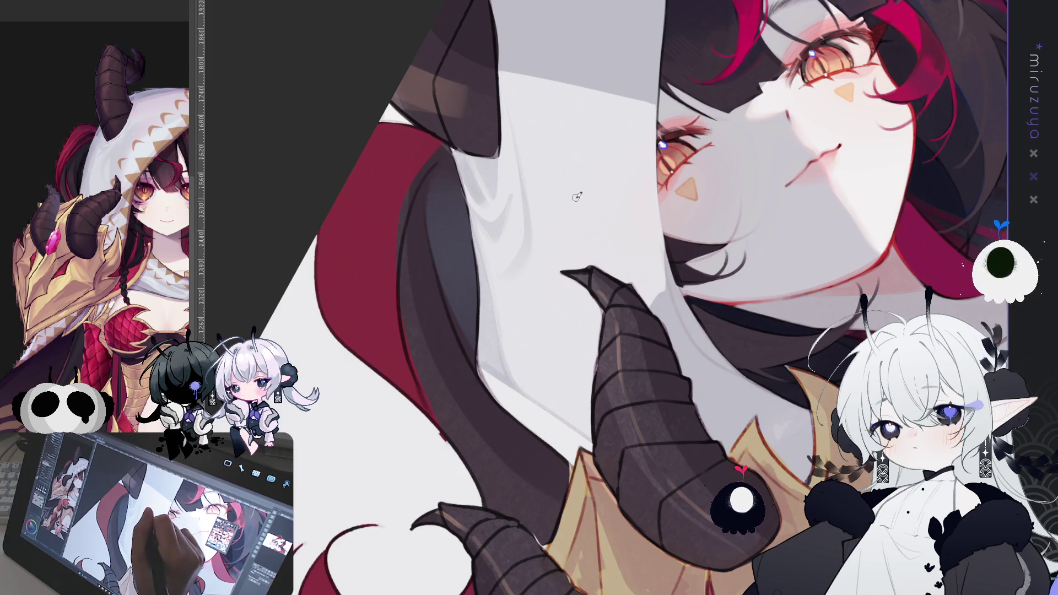
drag(575, 210, 606, 296)
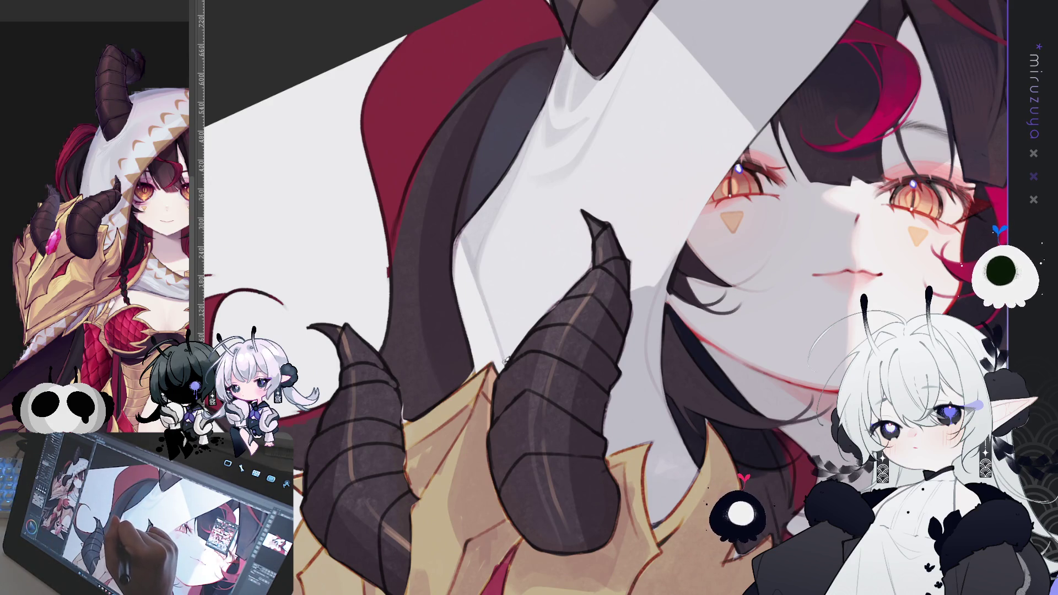
drag(480, 245, 194, 267)
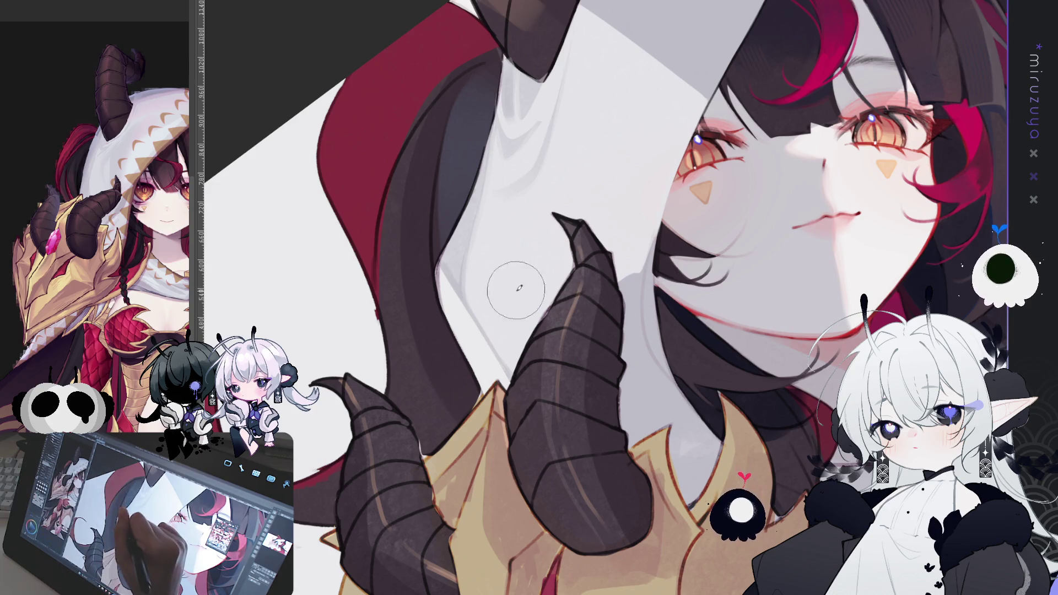
mouse_move(499, 278)
mouse_down()
mouse_move(510, 317)
mouse_move(496, 242)
mouse_move(493, 275)
mouse_move(515, 248)
mouse_move(516, 290)
mouse_up()
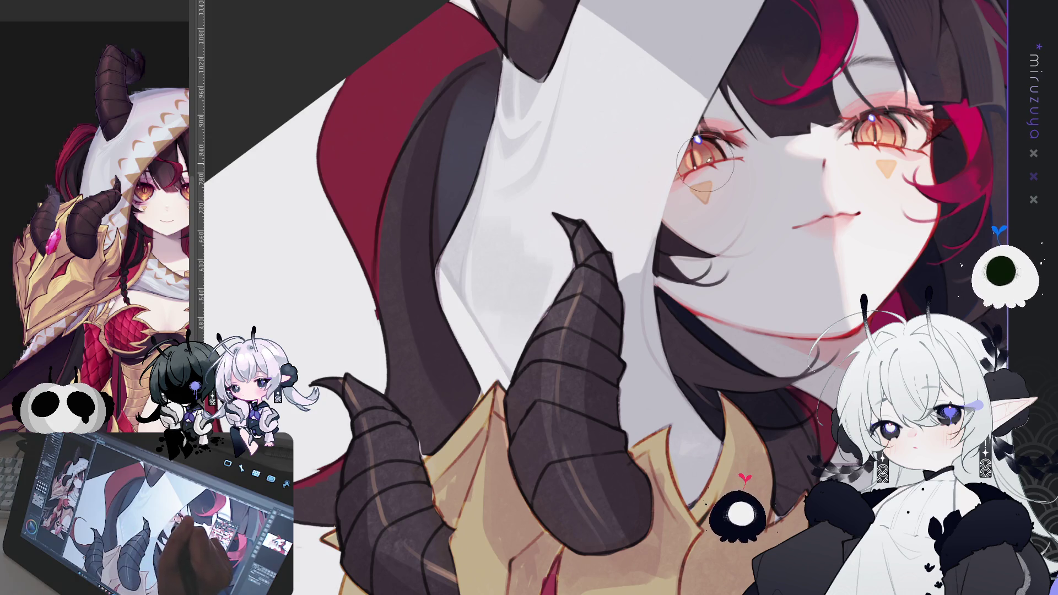
Lighten part of the hood's fold shading with a soft airbrush stroke
drag(699, 200, 621, 324)
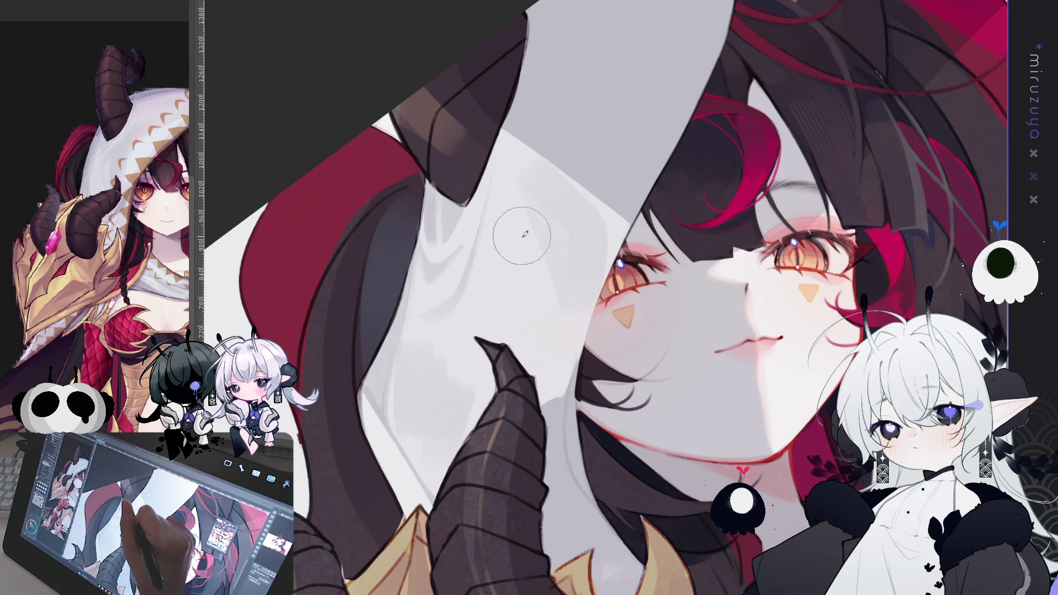
key(asciicircum)
key(asciicircum)
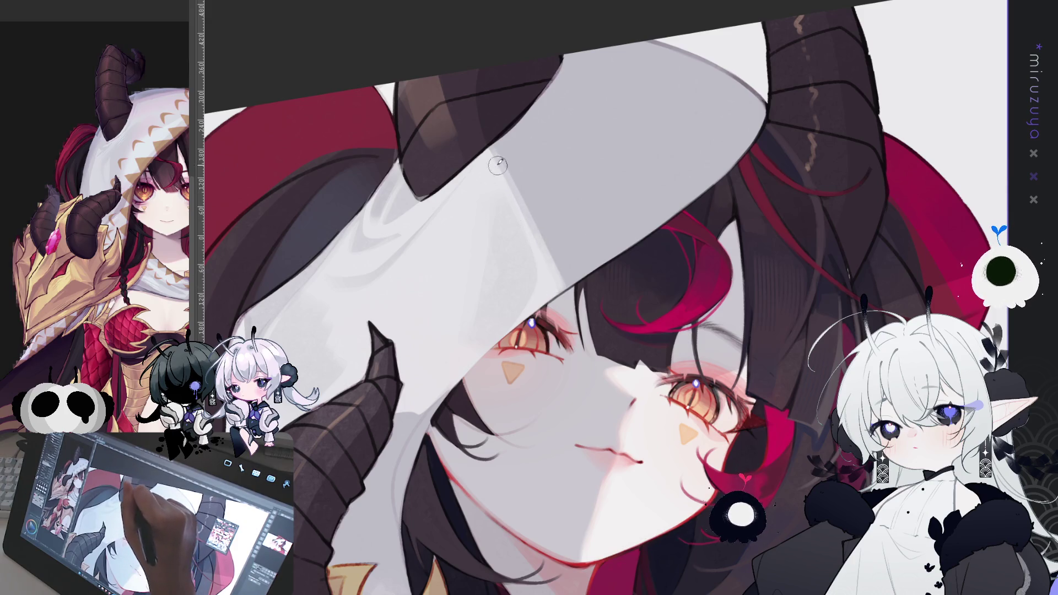
drag(514, 190, 533, 219)
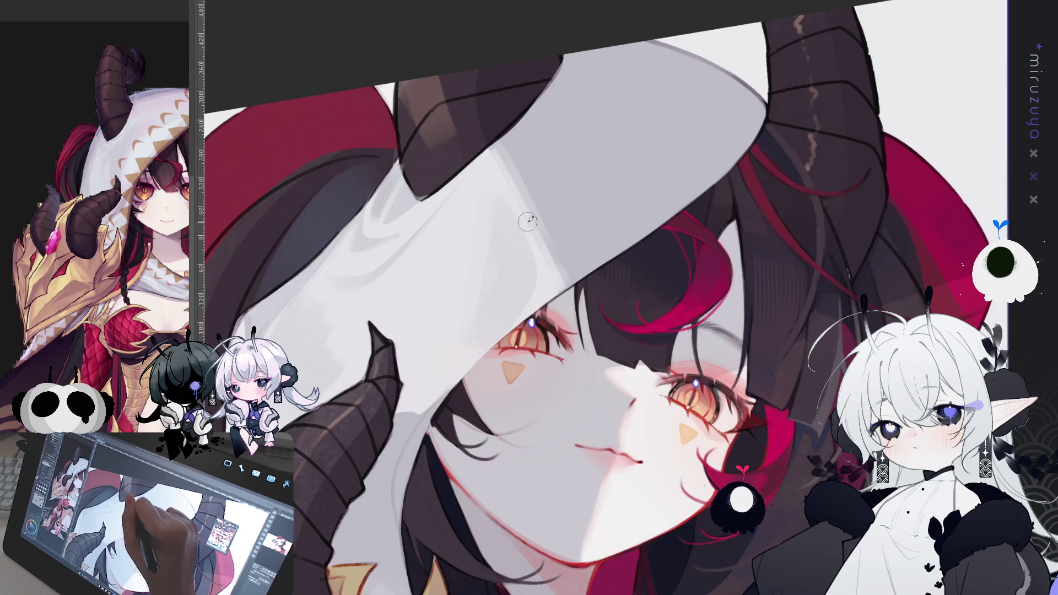
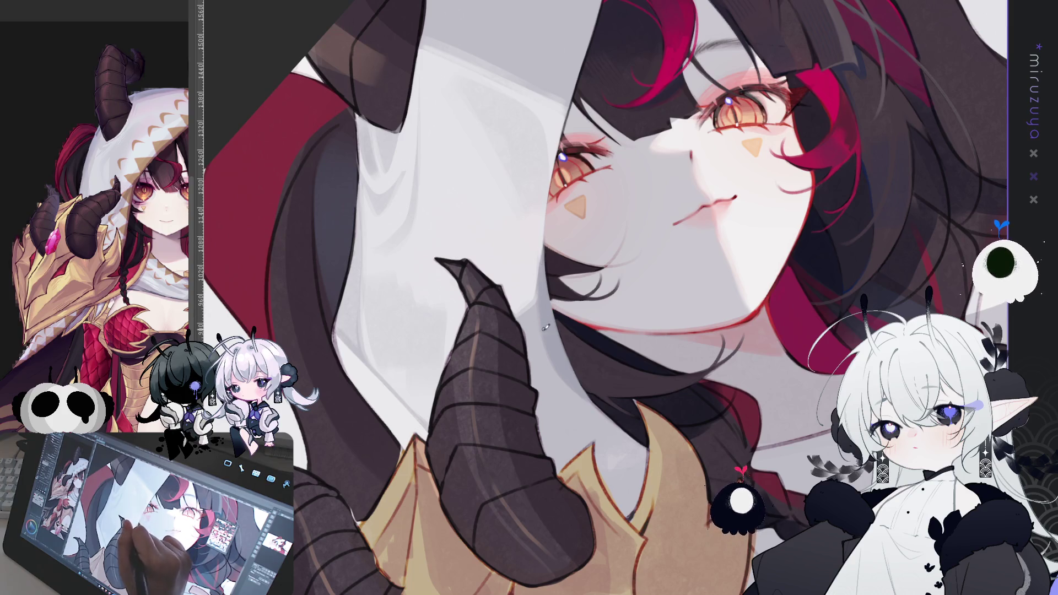
Airbrush soft light grey and darker grey shading strokes onto the upper hood below the horn
key(ctrl+@)
drag(526, 282, 499, 211)
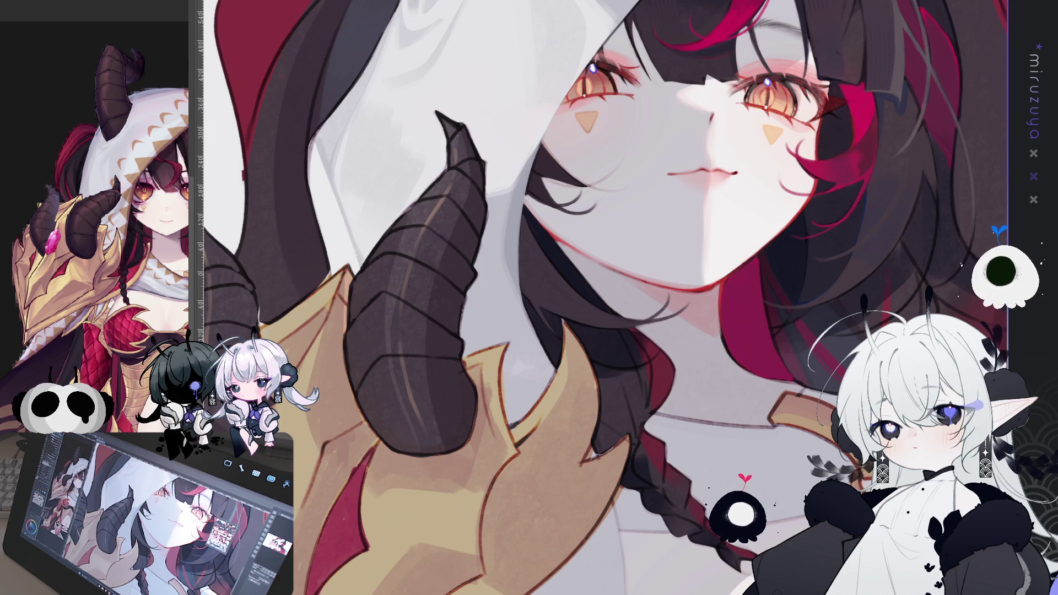
mouse_move(542, 178)
mouse_down()
mouse_move(497, 214)
mouse_move(468, 288)
mouse_move(481, 356)
mouse_up()
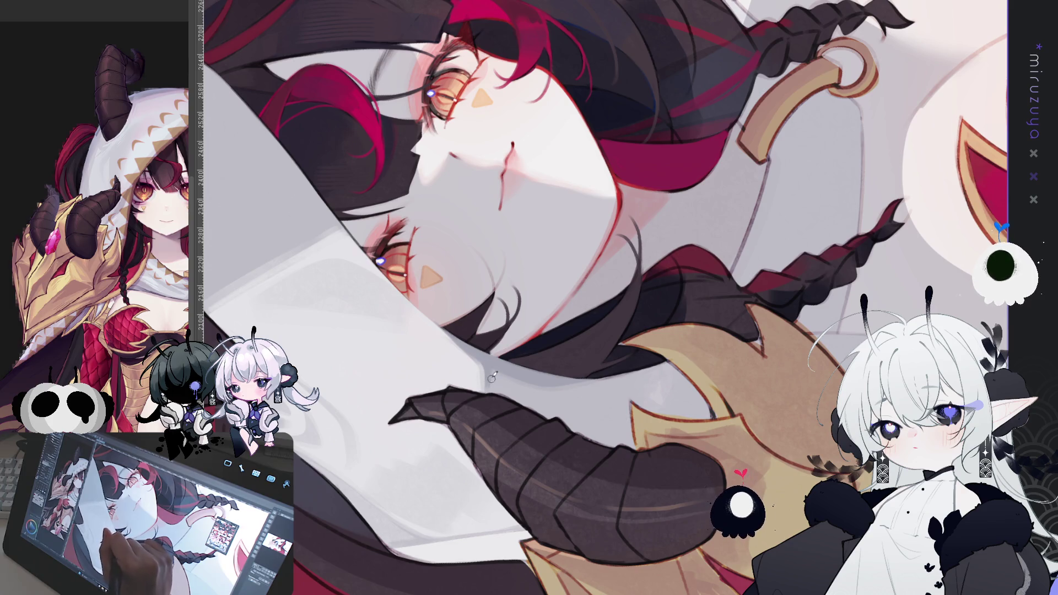
key(ctrl+at)
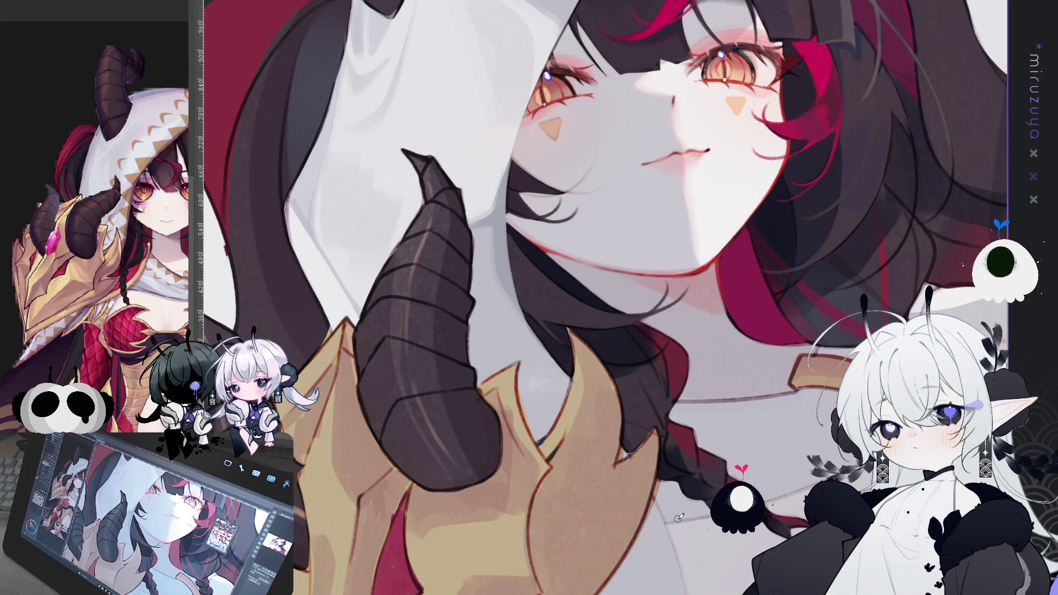
drag(679, 516, 578, 551)
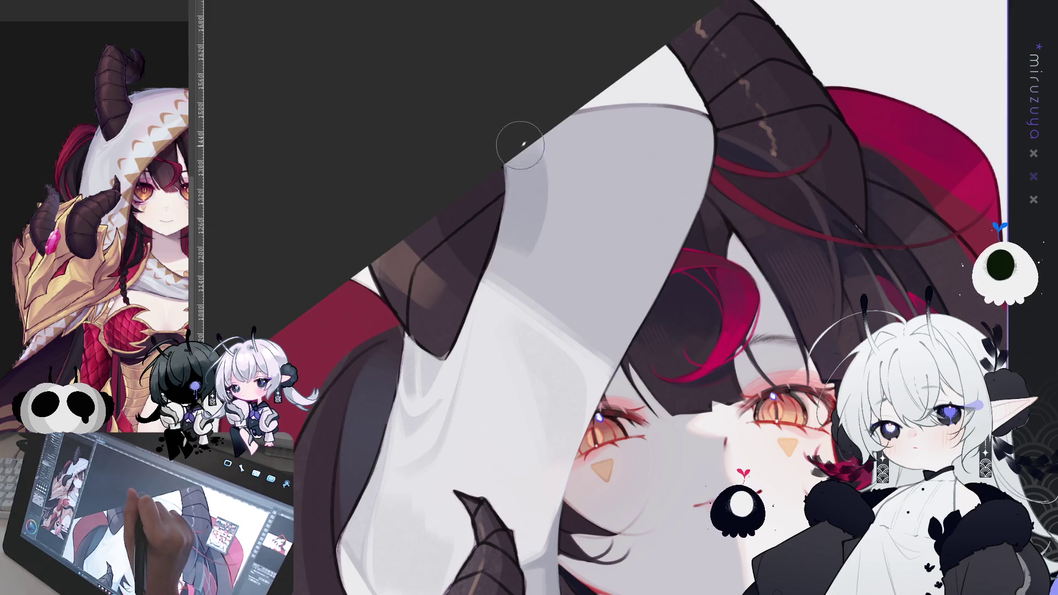
drag(517, 234, 512, 111)
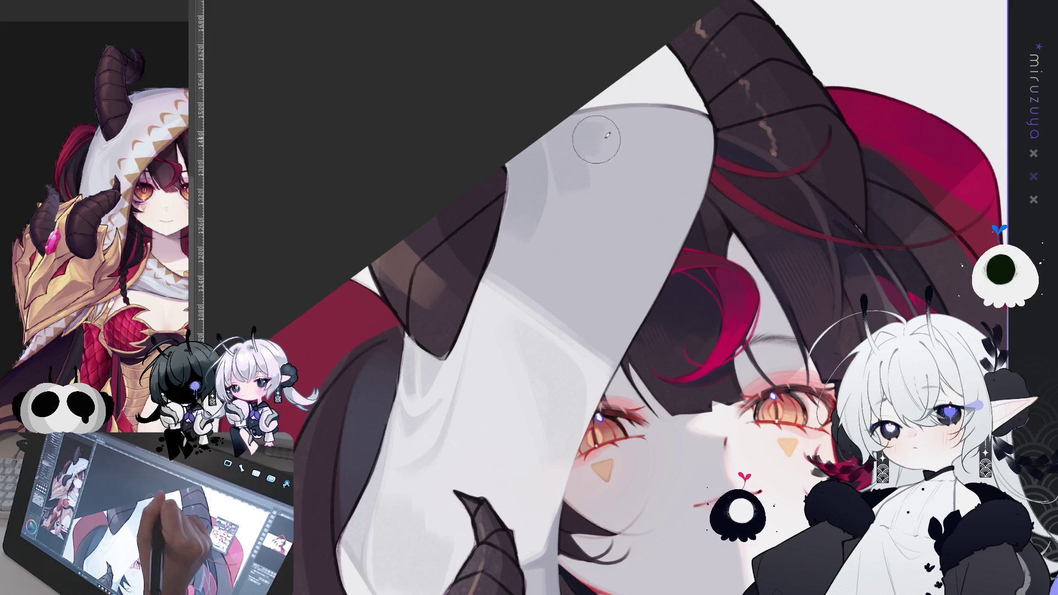
mouse_move(601, 132)
mouse_down()
mouse_move(586, 153)
mouse_move(595, 200)
mouse_move(568, 226)
mouse_move(536, 187)
mouse_move(621, 156)
mouse_move(583, 177)
mouse_move(614, 176)
mouse_move(630, 134)
mouse_up()
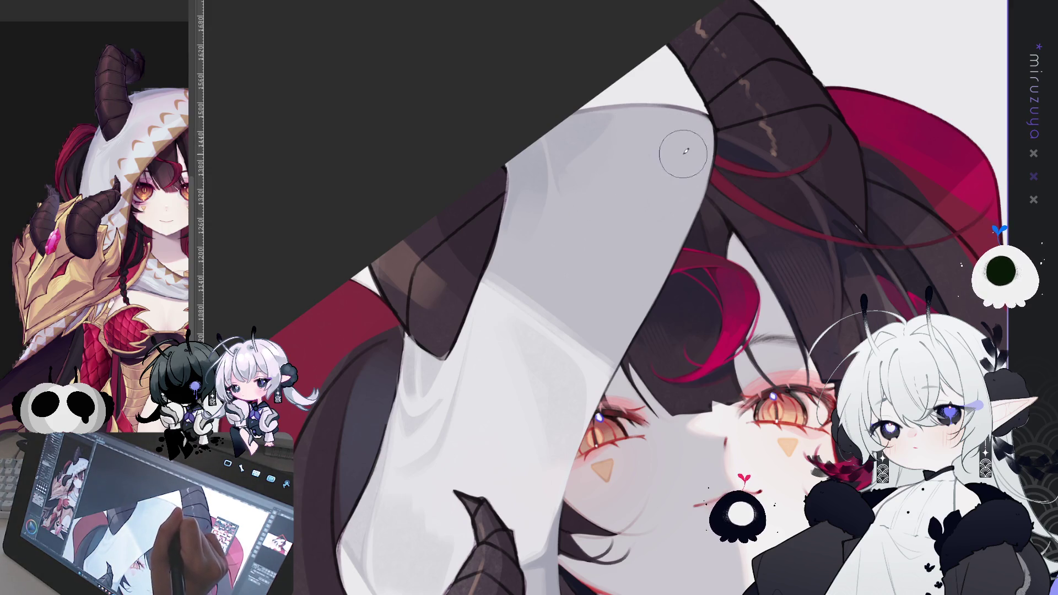
mouse_move(711, 142)
mouse_down()
mouse_move(661, 193)
mouse_move(694, 297)
mouse_move(684, 309)
mouse_move(699, 325)
mouse_up()
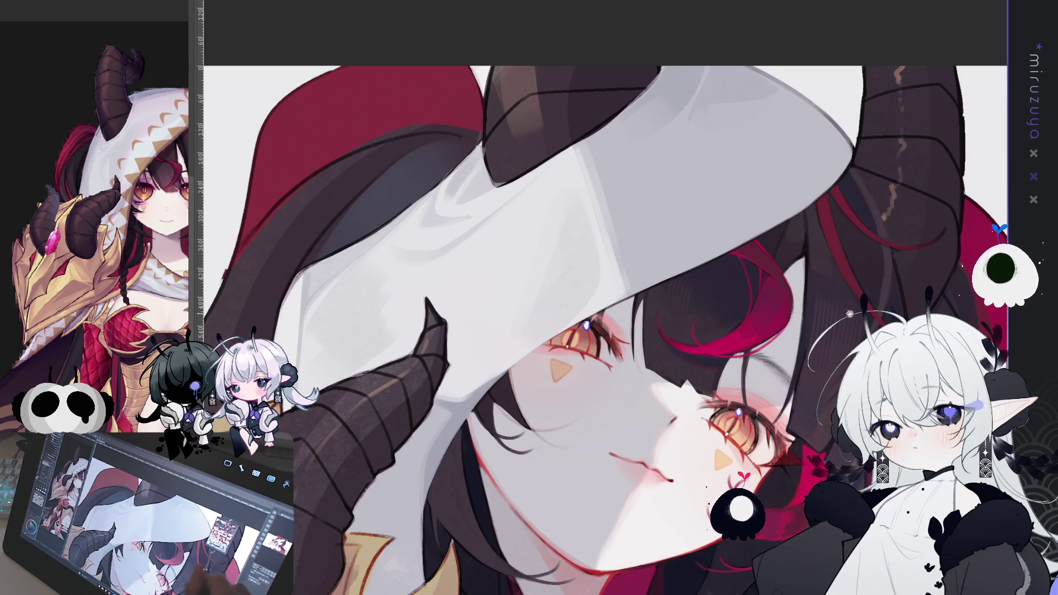
Brush a faint light highlight stroke along the hood's edge beside the horn
scroll(606, 331, up, 3)
drag(840, 272, 231, 31)
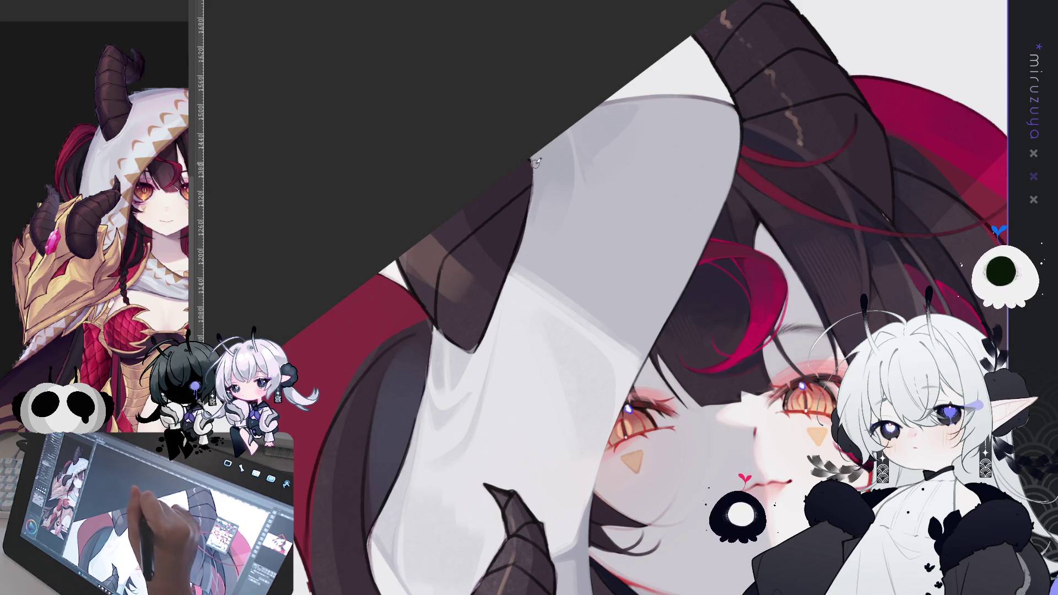
drag(533, 159, 528, 226)
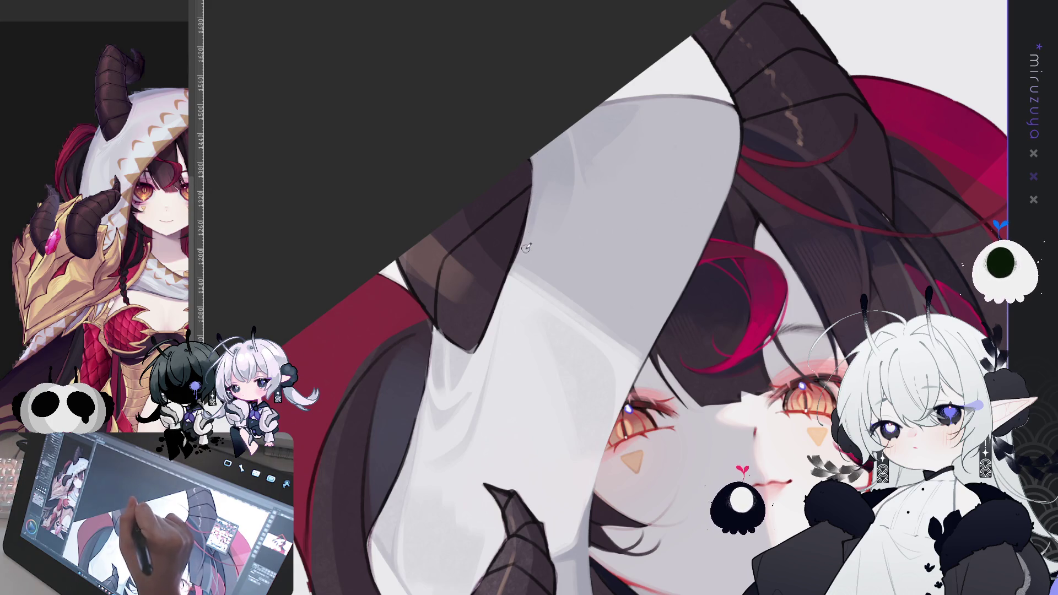
mouse_move(535, 173)
mouse_down()
mouse_move(529, 215)
mouse_move(880, 128)
mouse_up()
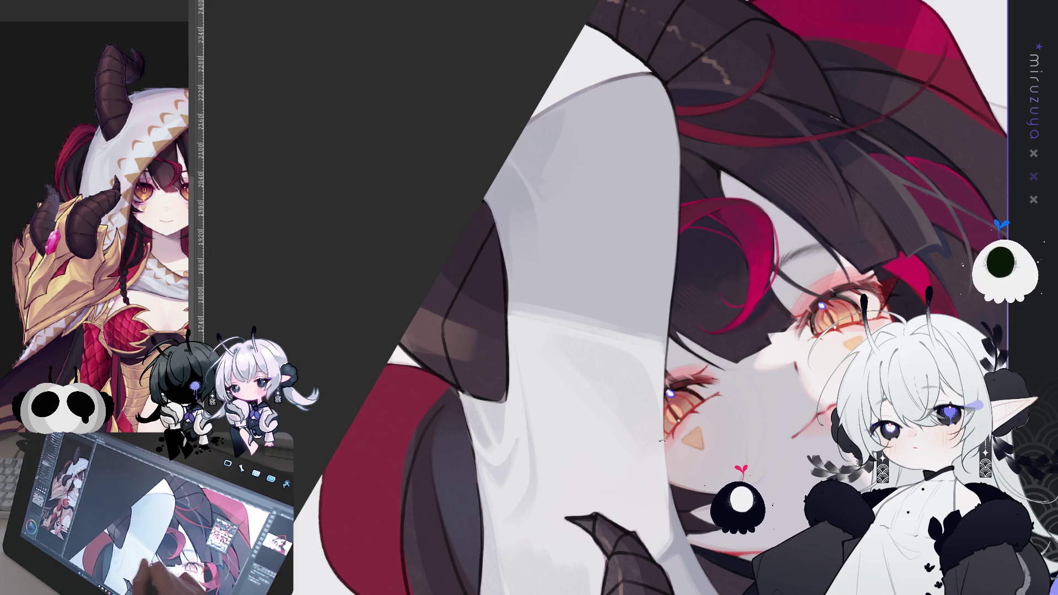
Rotate and pan the view until the horns and hood fill the screen
drag(716, 220, 606, 137)
drag(507, 469, 453, 281)
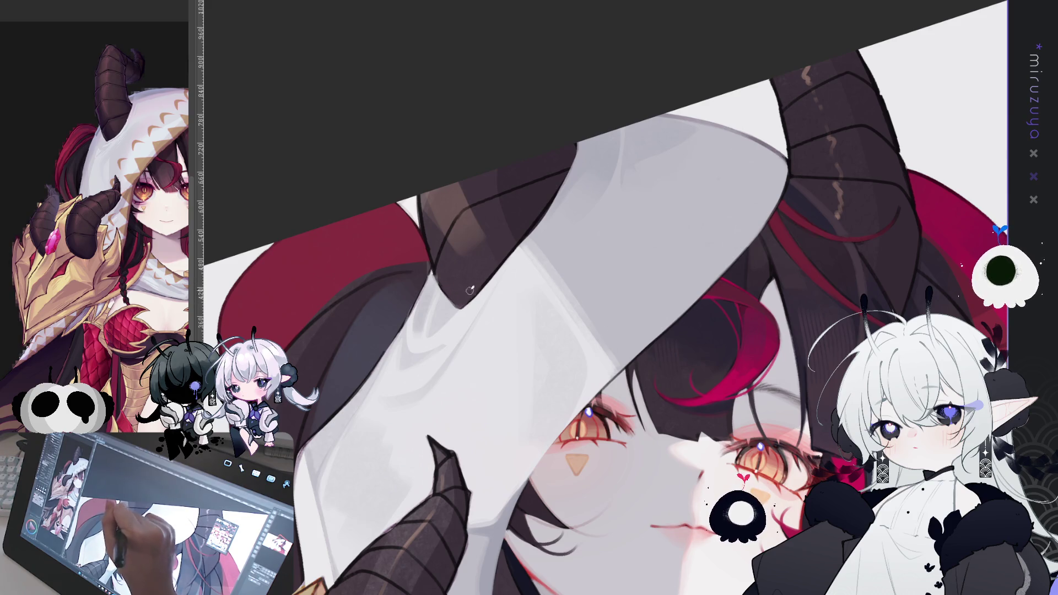
drag(495, 255, 338, 94)
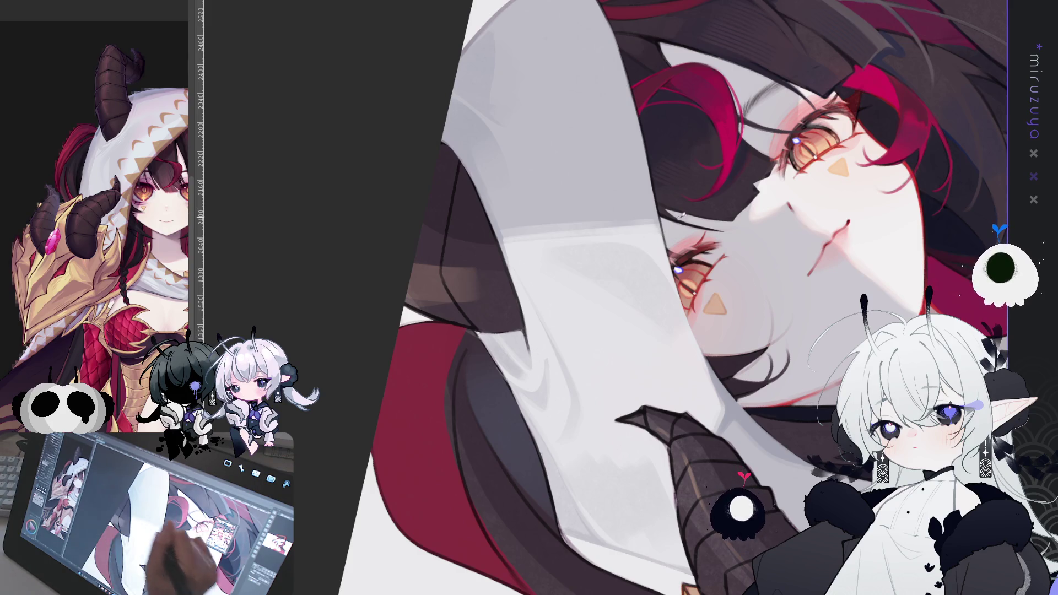
drag(687, 252, 580, 193)
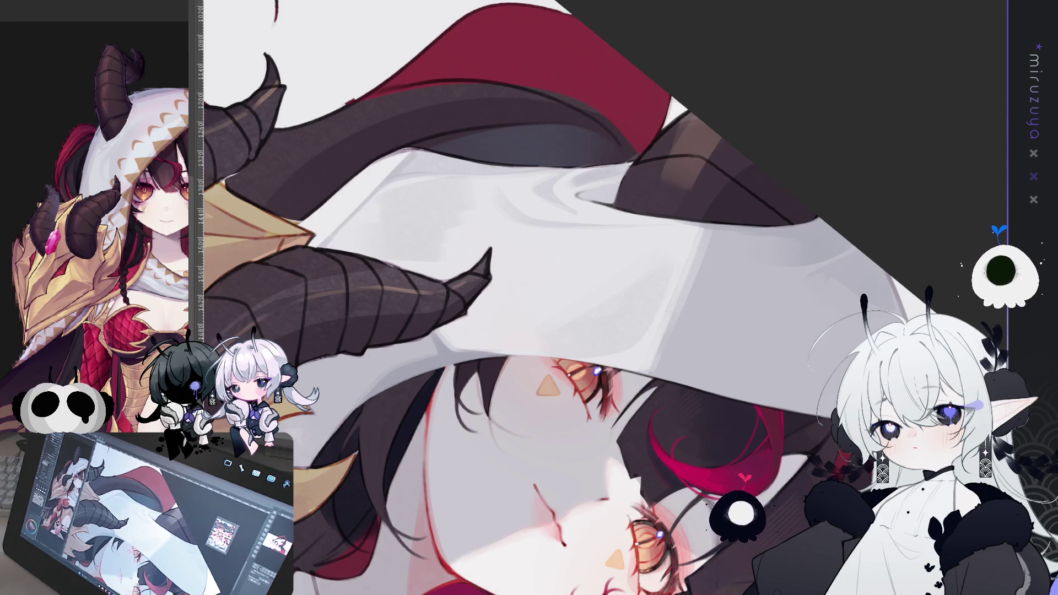
Reset the rotation, zoom in, and draw a thin dark curve inside the horn
key(ctrl+shift+r)
key(minus)
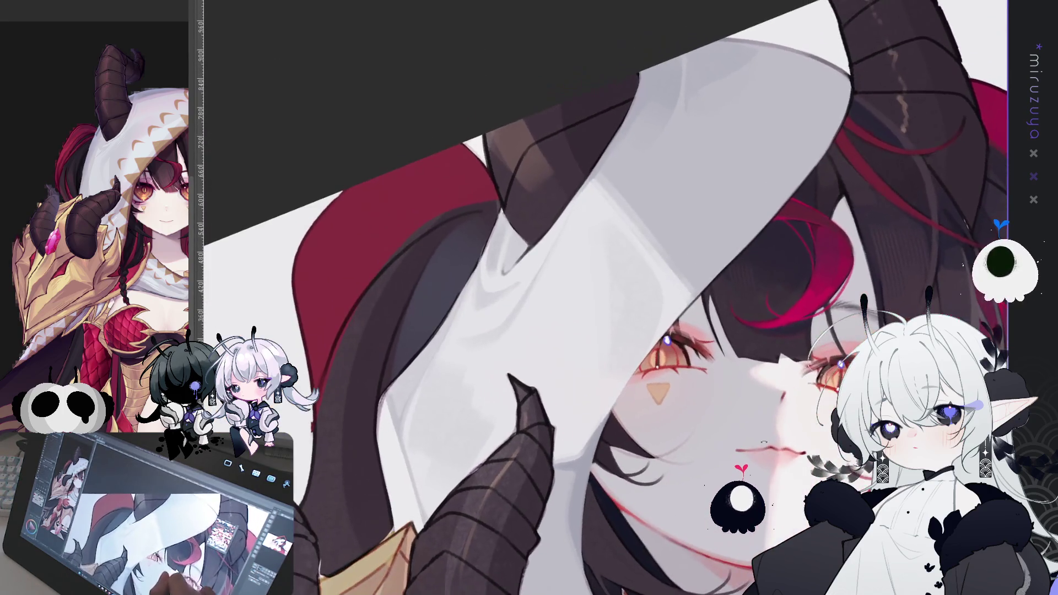
key(minus)
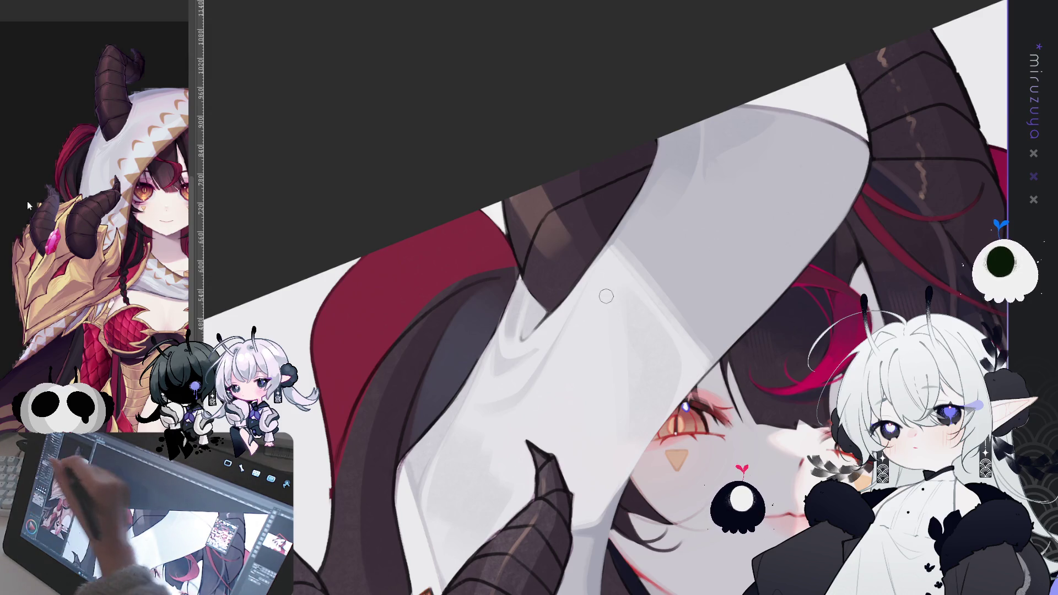
drag(521, 260, 553, 206)
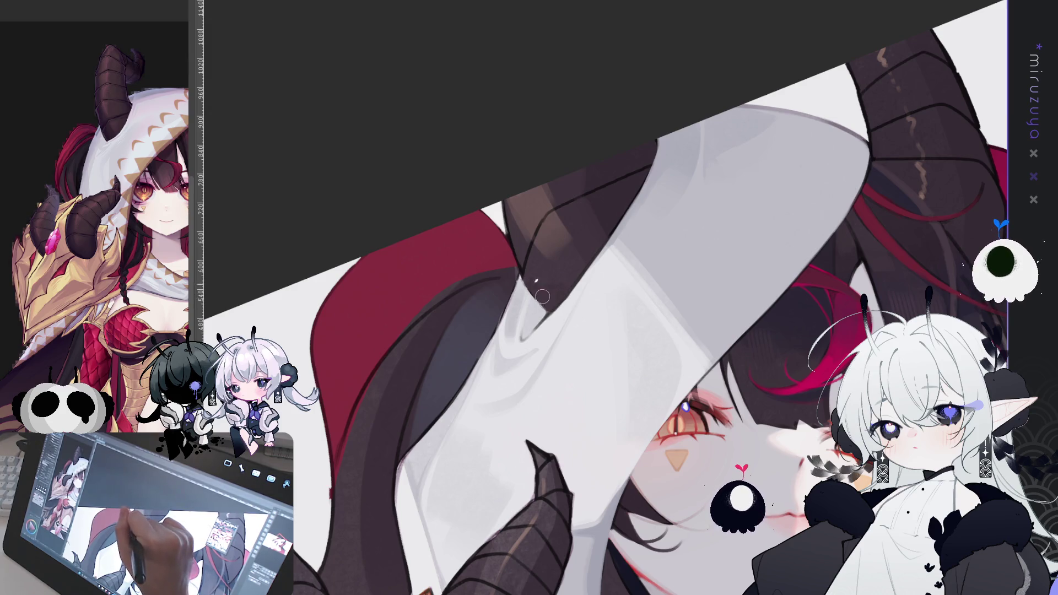
drag(548, 317, 584, 352)
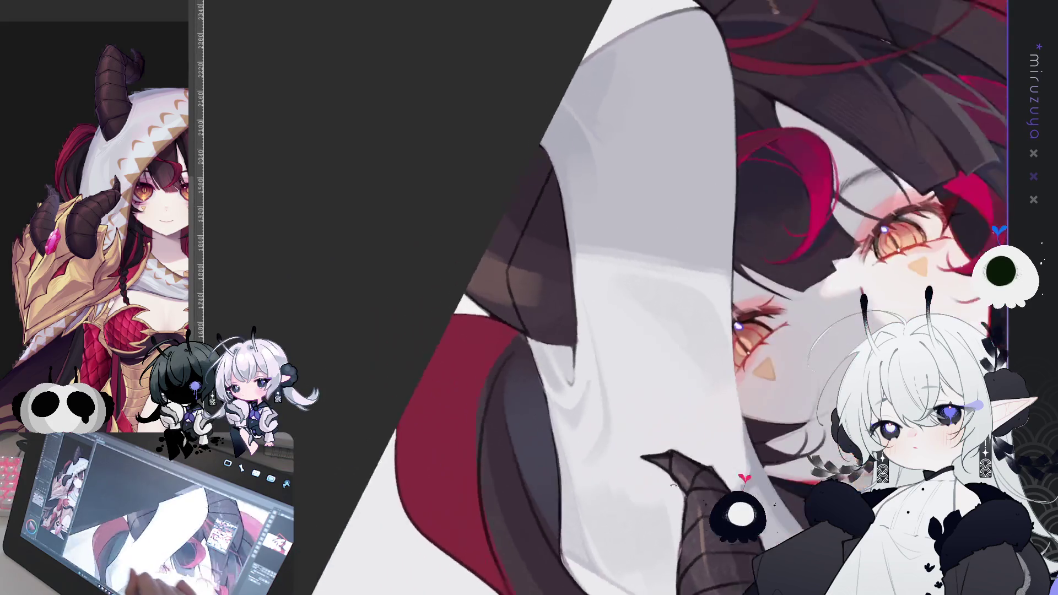
drag(551, 309, 564, 227)
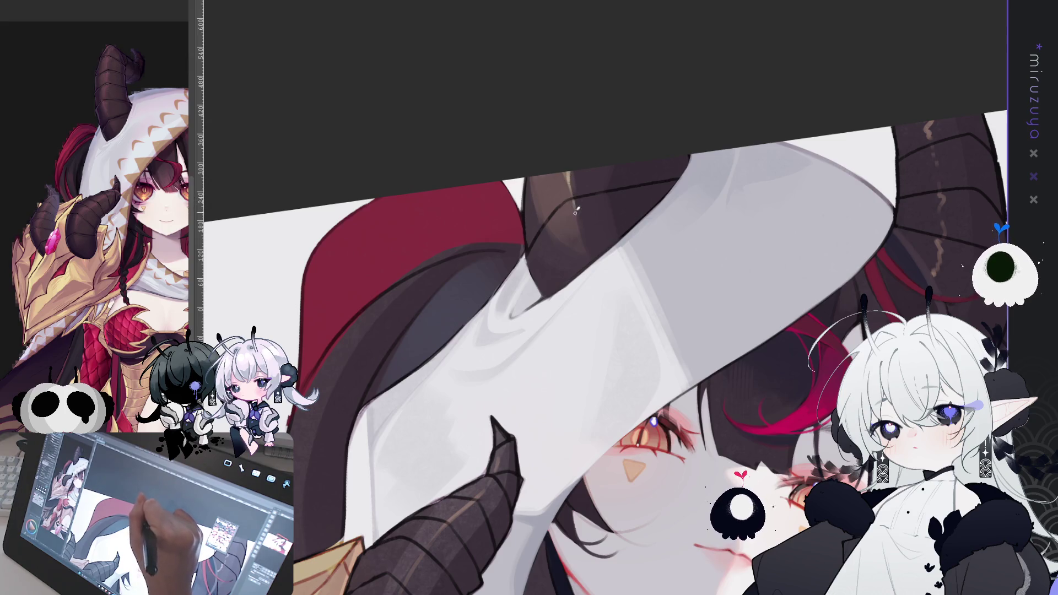
Tilt and pan the canvas, then extend the thin dark horn line further down
drag(522, 485, 511, 329)
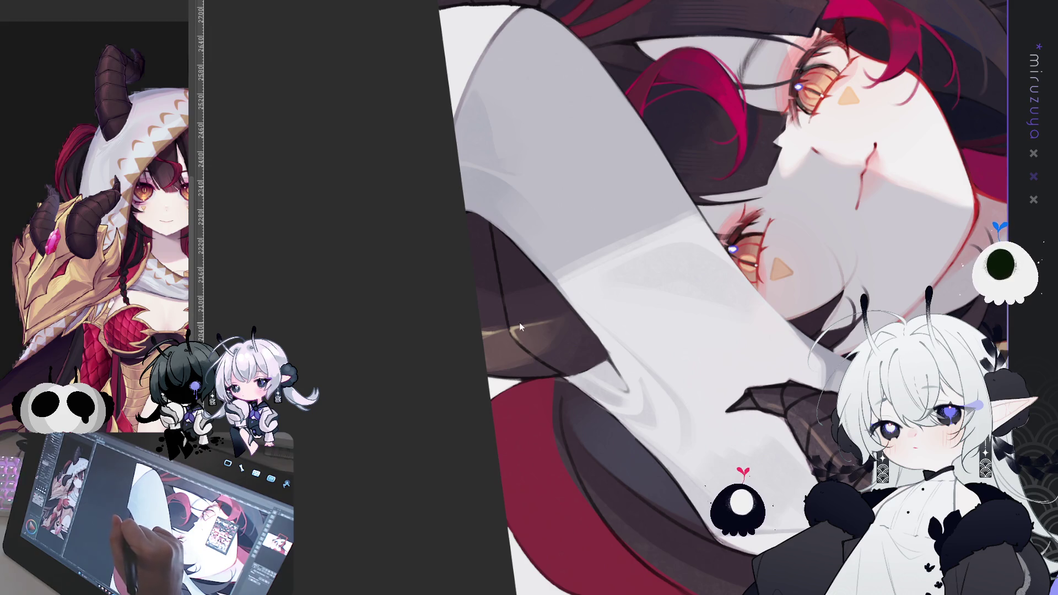
drag(573, 255, 659, 381)
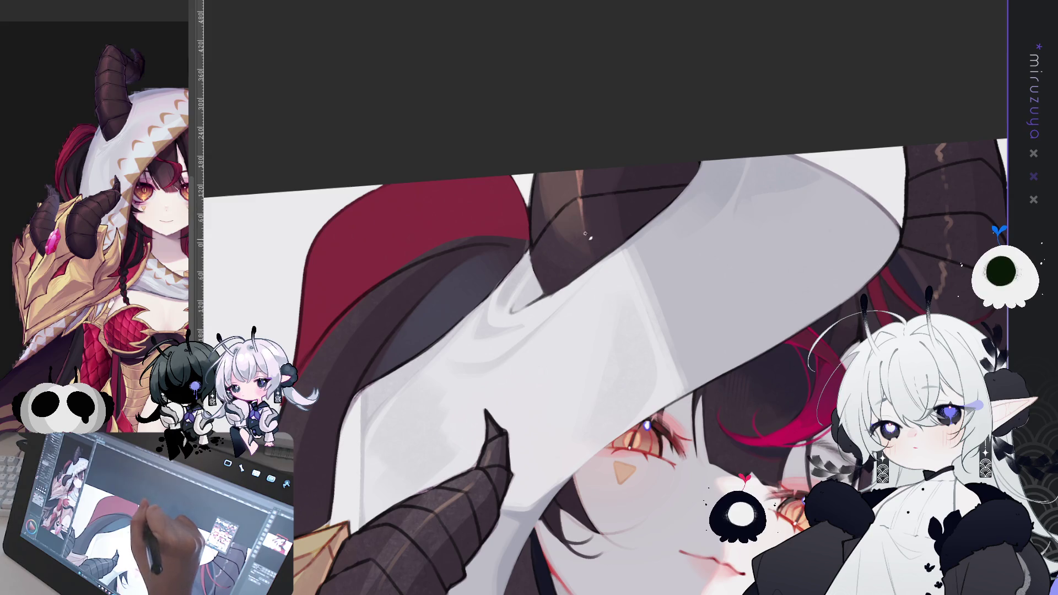
drag(590, 248, 501, 301)
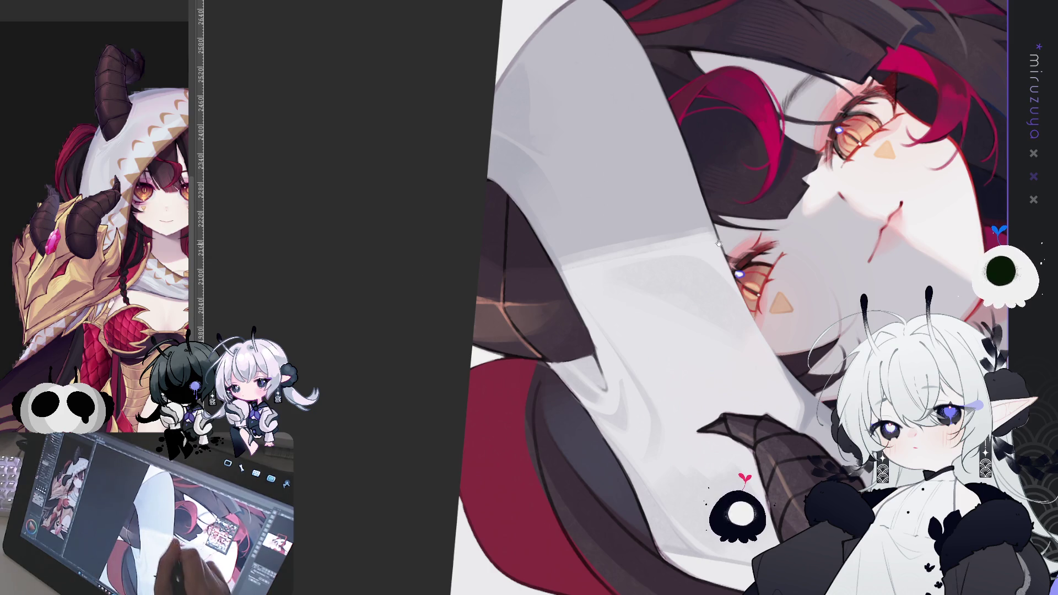
drag(725, 335, 778, 336)
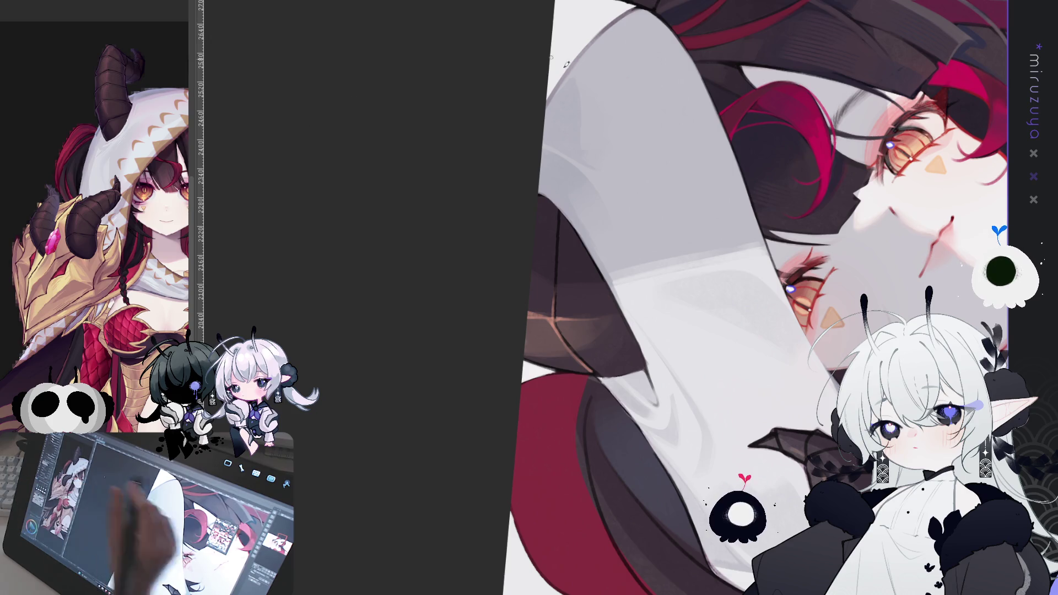
drag(556, 266, 561, 331)
Rotate, level and pan the view onto the hood's lower edge and the red hair
mouse_move(338, 254)
mouse_down()
mouse_move(449, 106)
mouse_move(496, 176)
mouse_move(537, 276)
mouse_move(488, 306)
mouse_up()
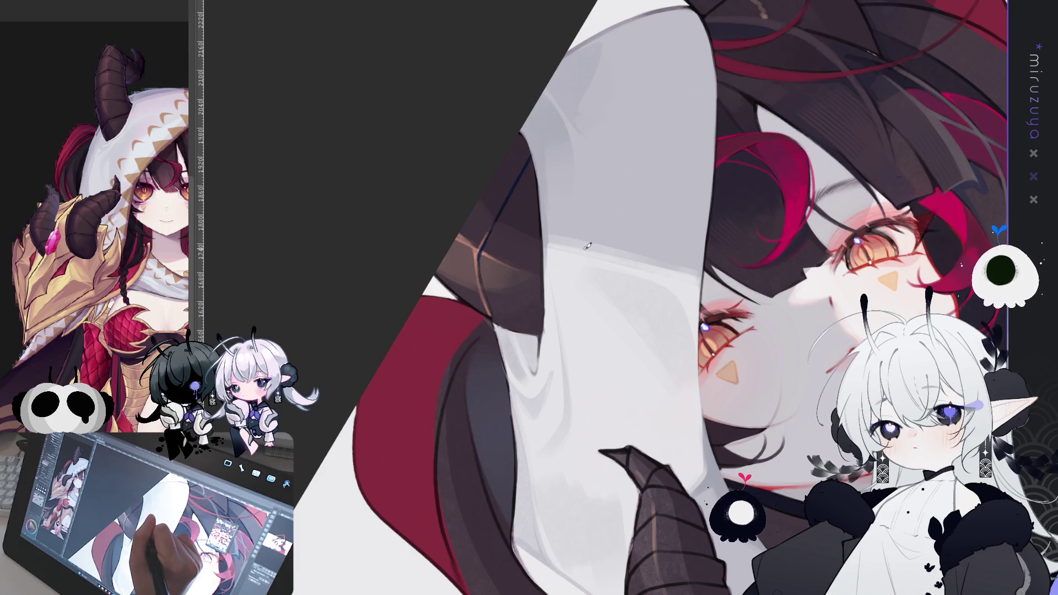
drag(588, 248, 554, 266)
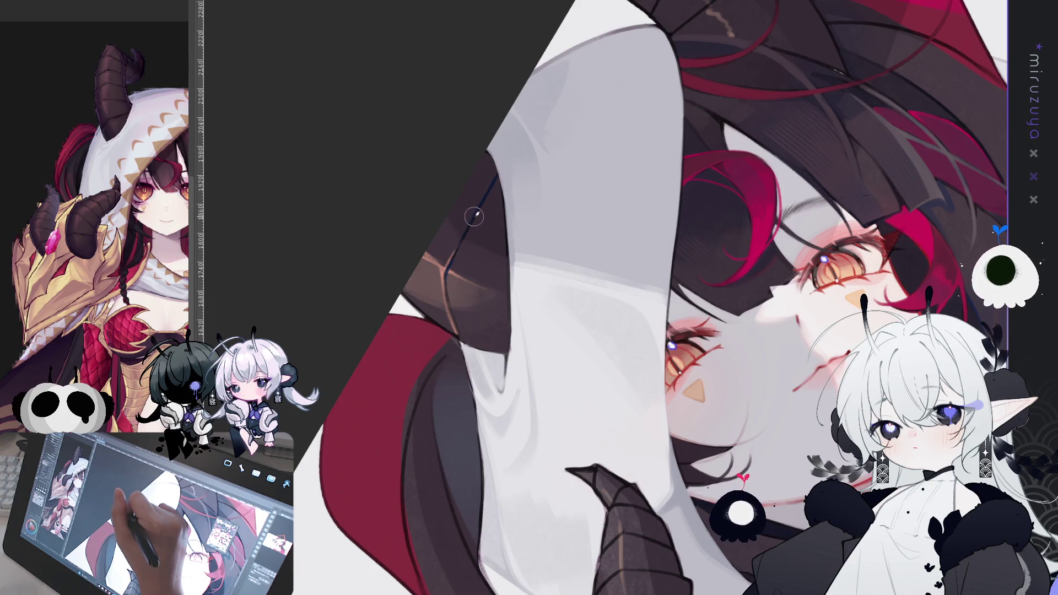
mouse_move(474, 190)
mouse_down()
mouse_move(584, 101)
mouse_move(513, 254)
mouse_up()
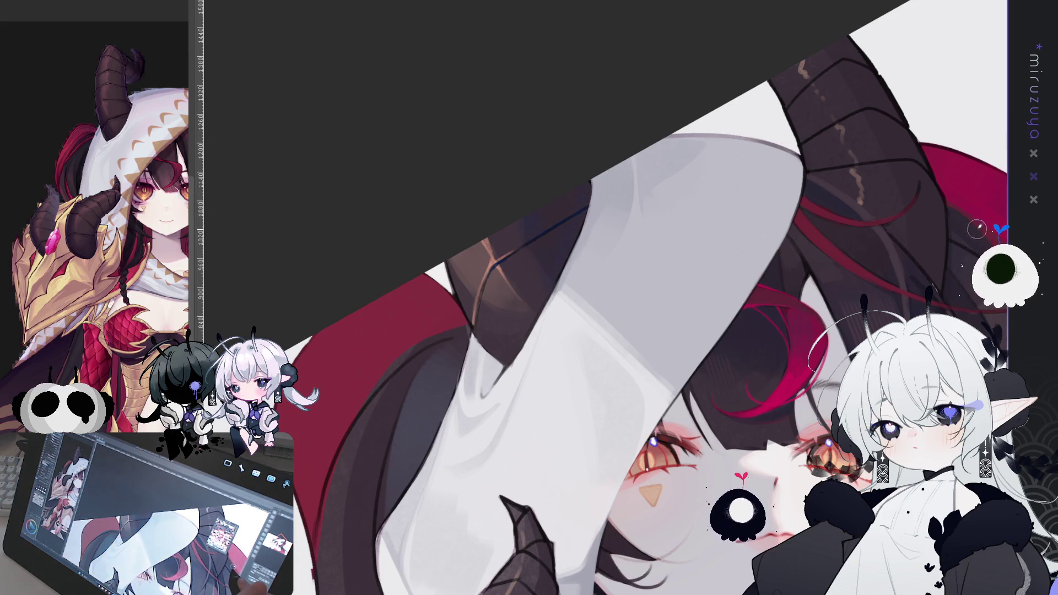
key(Escape)
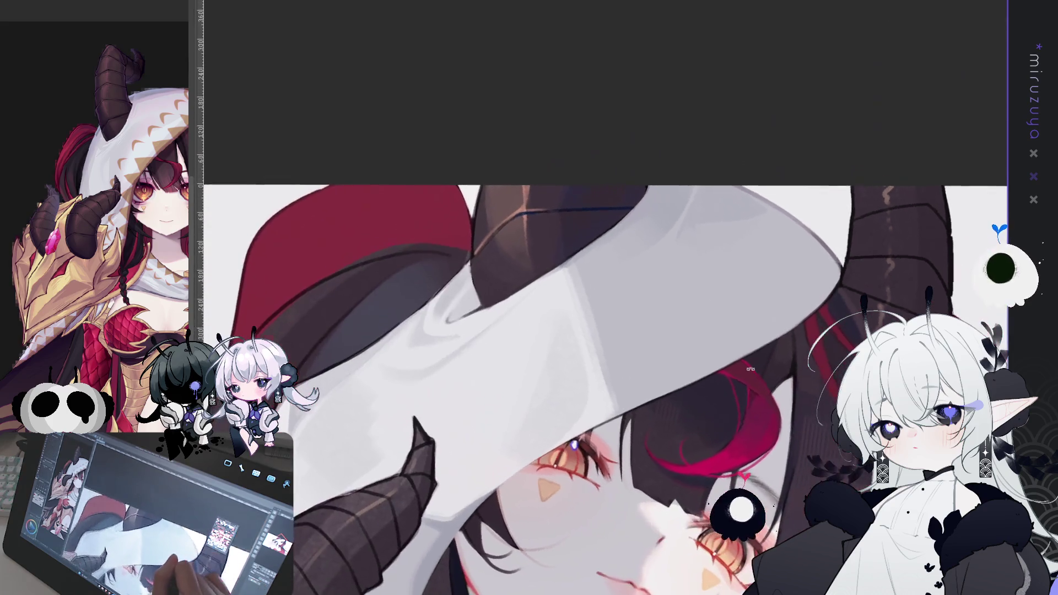
mouse_move(753, 365)
mouse_down()
mouse_move(478, 521)
mouse_move(726, 97)
mouse_up()
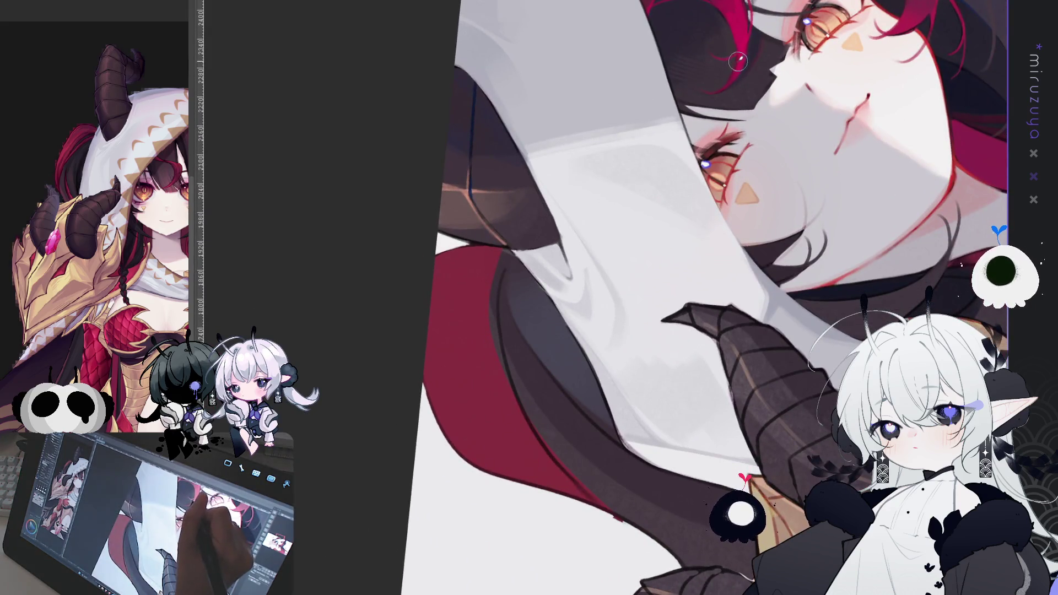
scroll(726, 97, down, 3)
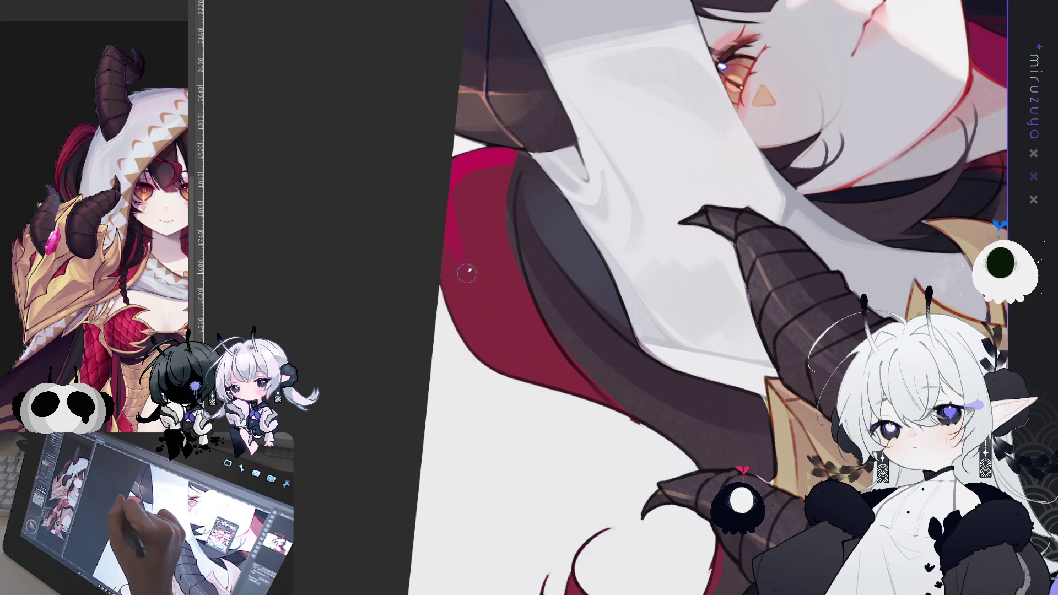
mouse_move(469, 266)
mouse_down()
mouse_move(476, 272)
mouse_move(489, 259)
mouse_move(503, 172)
mouse_move(501, 243)
mouse_move(512, 172)
mouse_move(506, 189)
mouse_move(554, 361)
mouse_move(480, 238)
mouse_move(466, 274)
mouse_move(486, 333)
mouse_move(442, 260)
mouse_move(544, 370)
mouse_move(482, 323)
mouse_move(521, 356)
mouse_move(555, 360)
mouse_up()
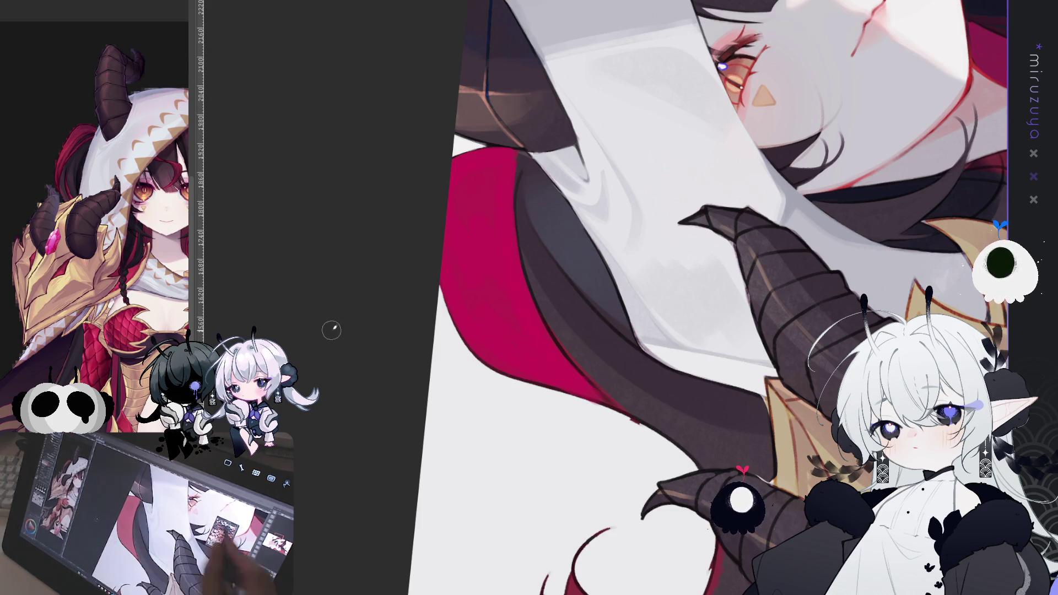
Zoom in on the brightened crimson hair strand under the hood
key(ctrl+plus)
Extend red paint into the strand's dark edge and deepen it along the hood
drag(435, 119, 439, 146)
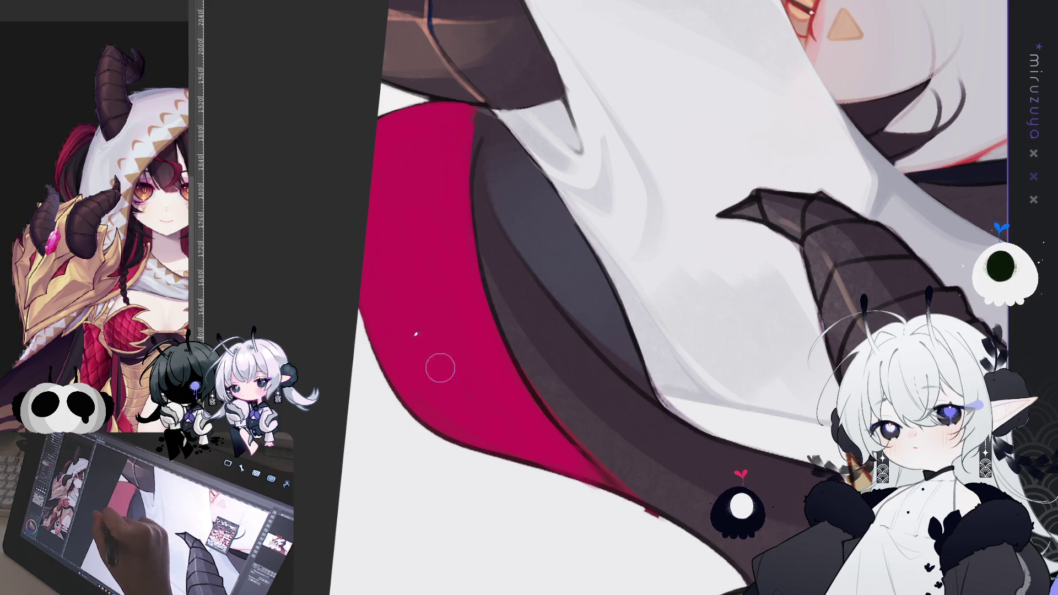
mouse_move(597, 360)
mouse_down()
mouse_move(573, 441)
mouse_move(440, 578)
mouse_up()
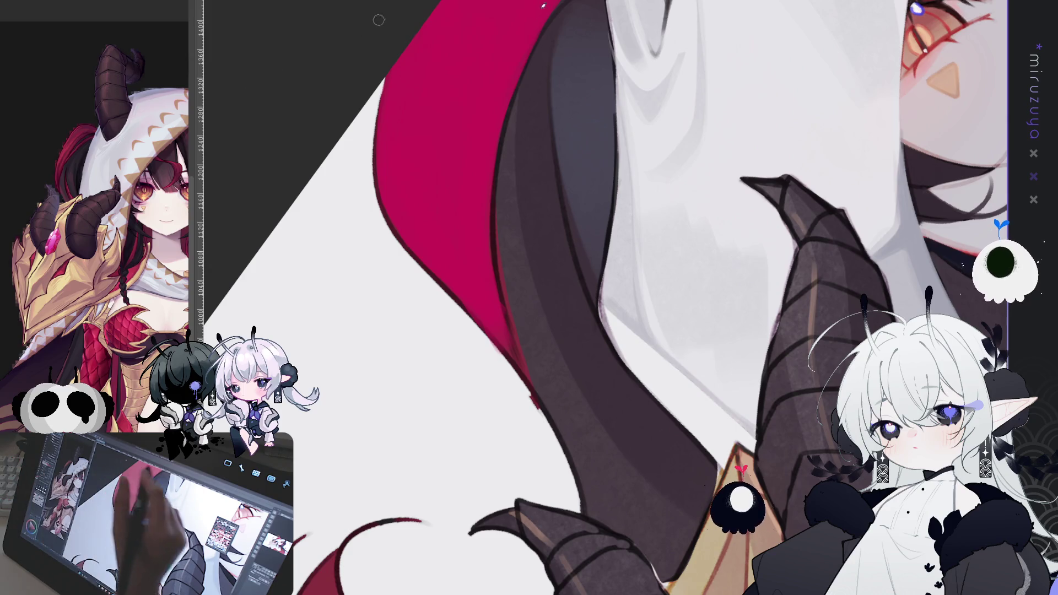
drag(503, 106, 496, 259)
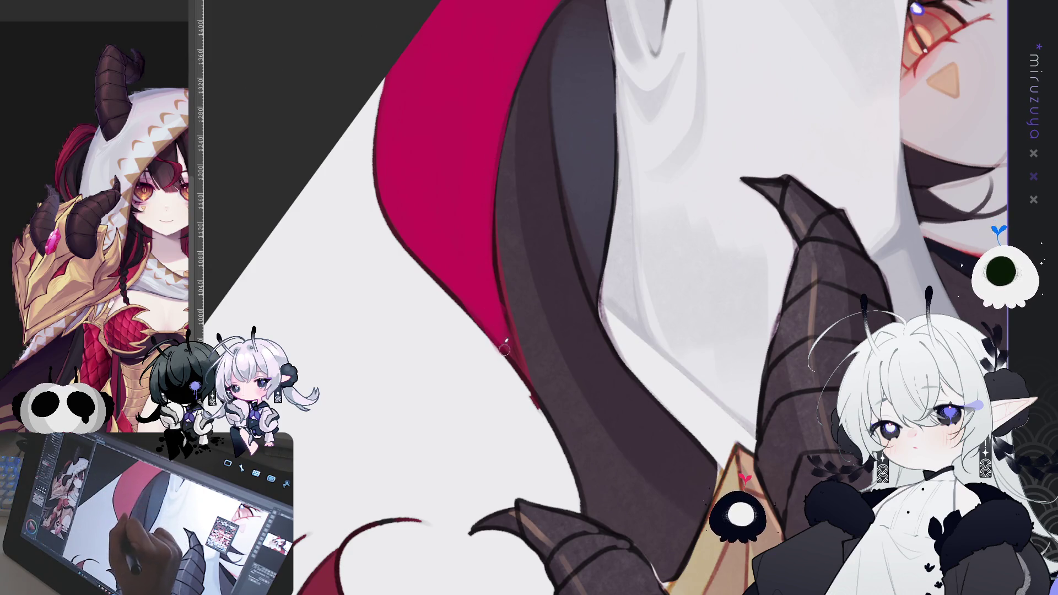
drag(491, 204, 510, 331)
drag(496, 237, 526, 391)
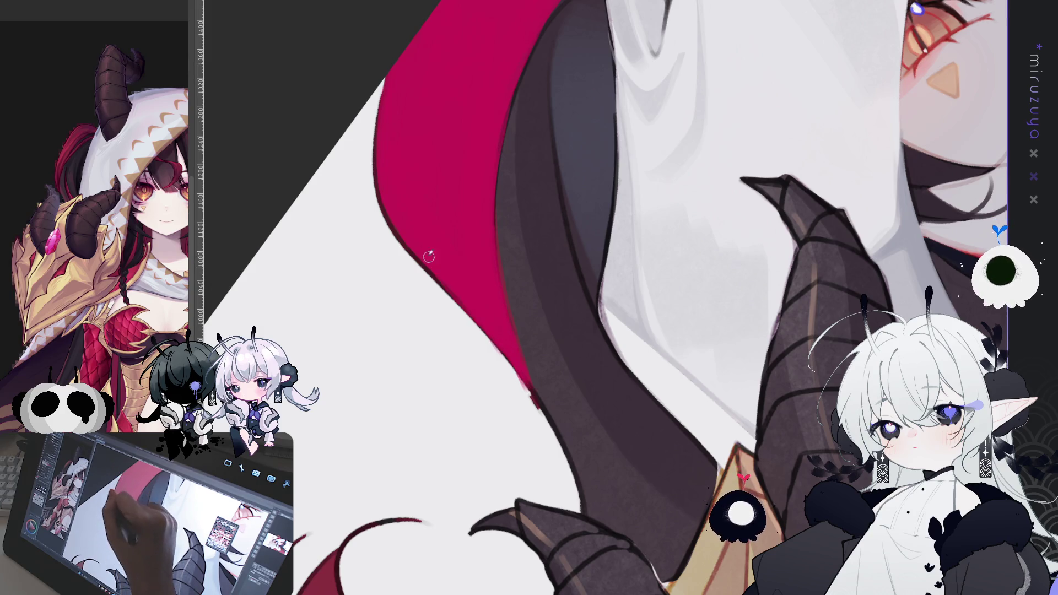
drag(484, 333, 546, 413)
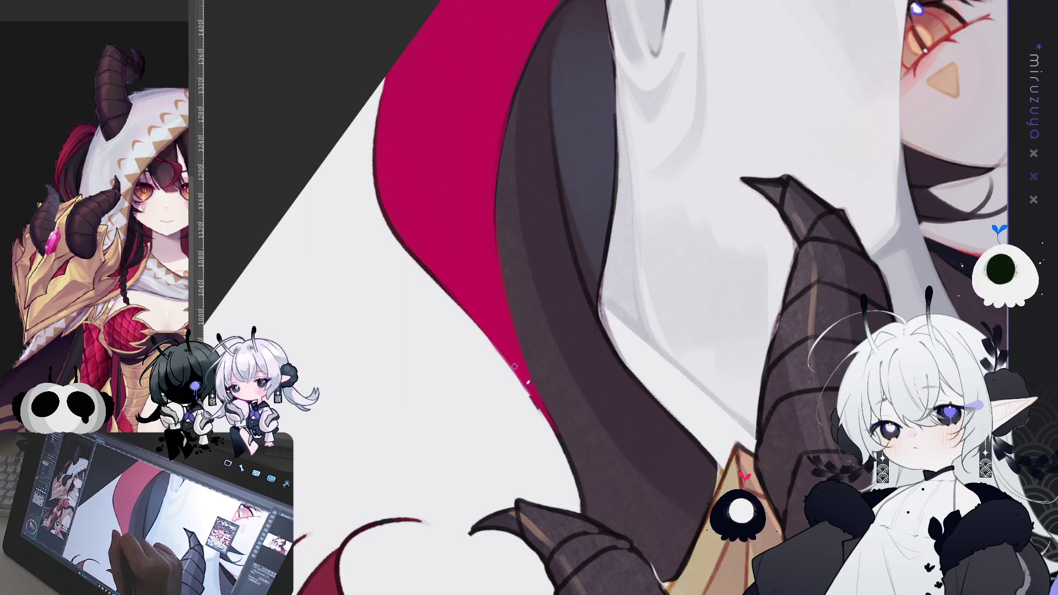
drag(524, 393, 567, 453)
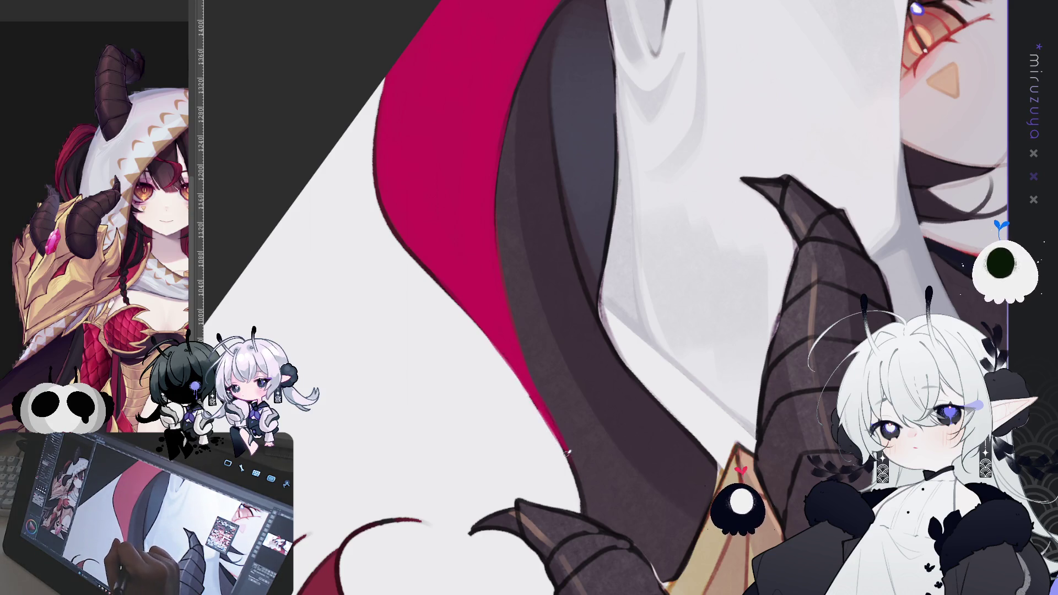
drag(546, 189, 567, 281)
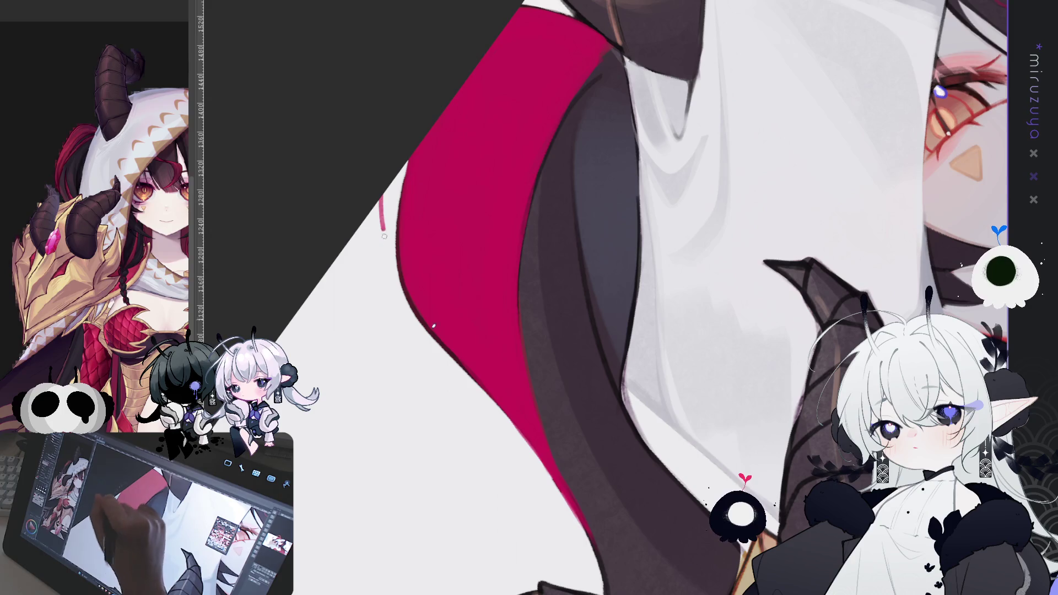
Add thin pink wisps along the red strand's edges, redoing one misplaced stroke
mouse_move(404, 284)
mouse_down()
mouse_move(409, 307)
mouse_move(546, 468)
mouse_up()
key(ctrl+z)
key(ctrl+z)
mouse_move(396, 237)
mouse_down()
mouse_move(490, 411)
mouse_move(518, 430)
mouse_up()
mouse_move(398, 251)
mouse_down()
mouse_move(400, 325)
mouse_move(416, 352)
mouse_move(531, 444)
mouse_up()
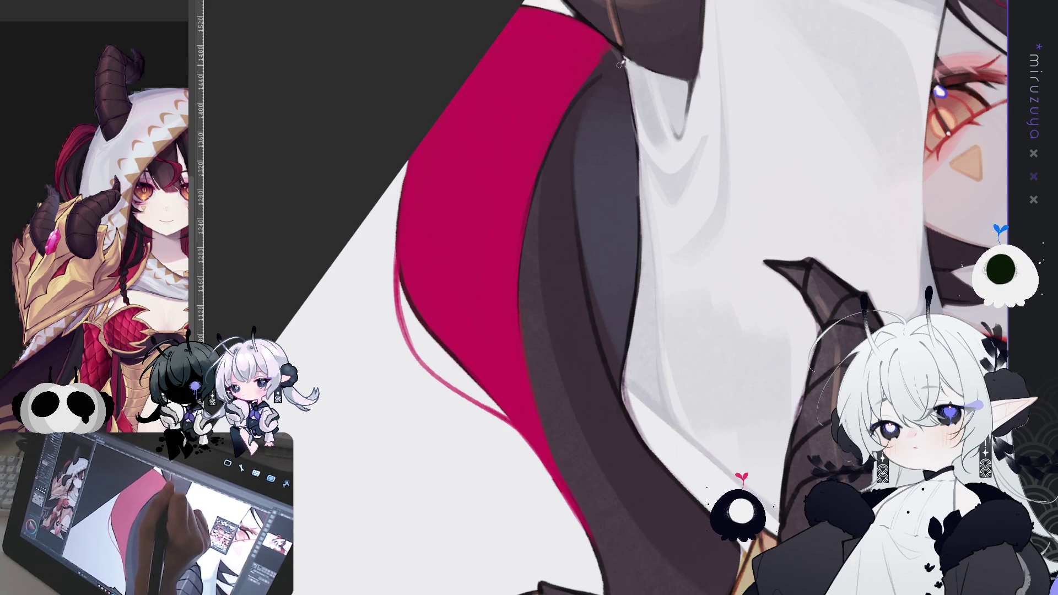
drag(573, 99, 623, 62)
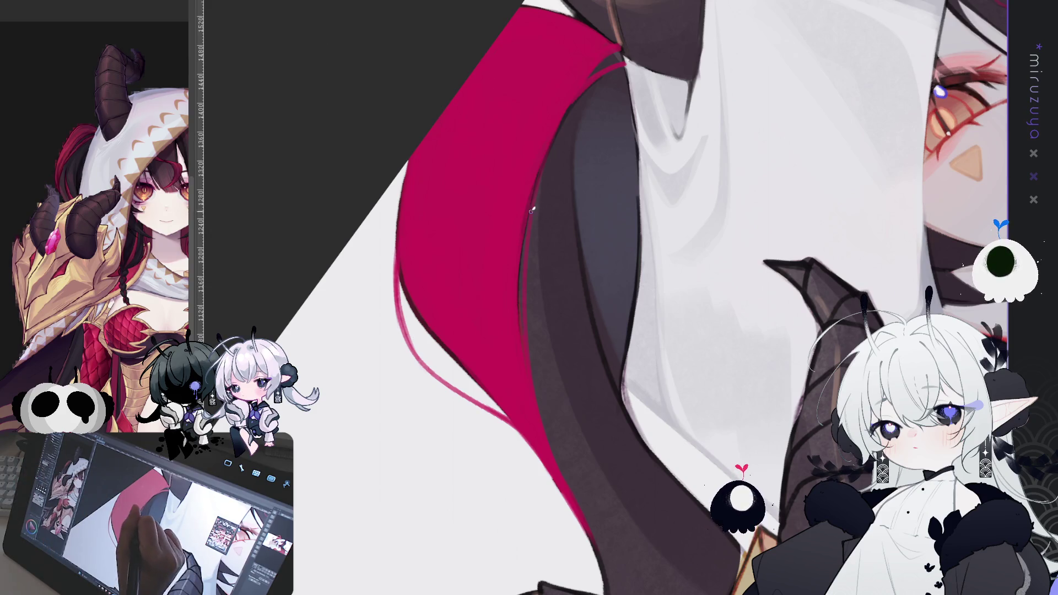
drag(537, 180, 518, 303)
Redraw and refine dark pen lines along the red hair's right edge
key(ctrl+z)
drag(533, 199, 519, 314)
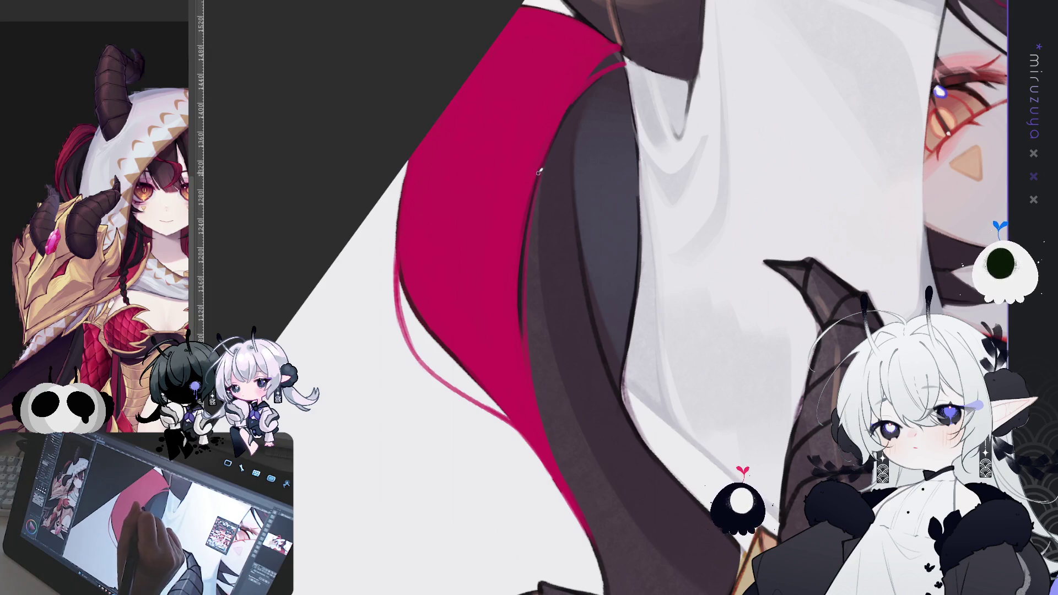
drag(535, 178, 517, 295)
drag(524, 223, 521, 329)
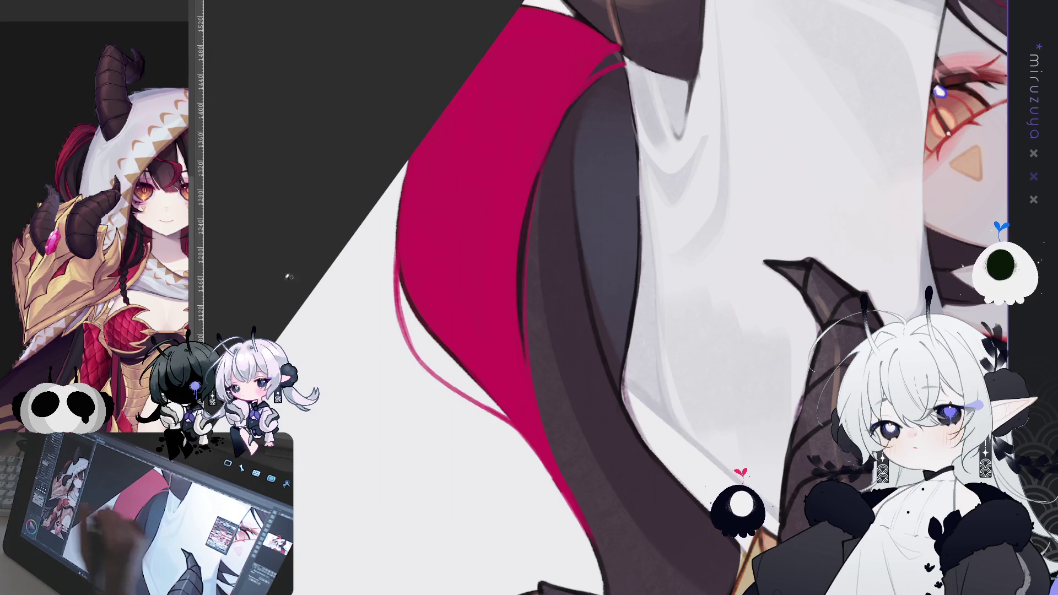
mouse_move(522, 254)
mouse_down()
mouse_move(521, 322)
mouse_move(432, 127)
mouse_up()
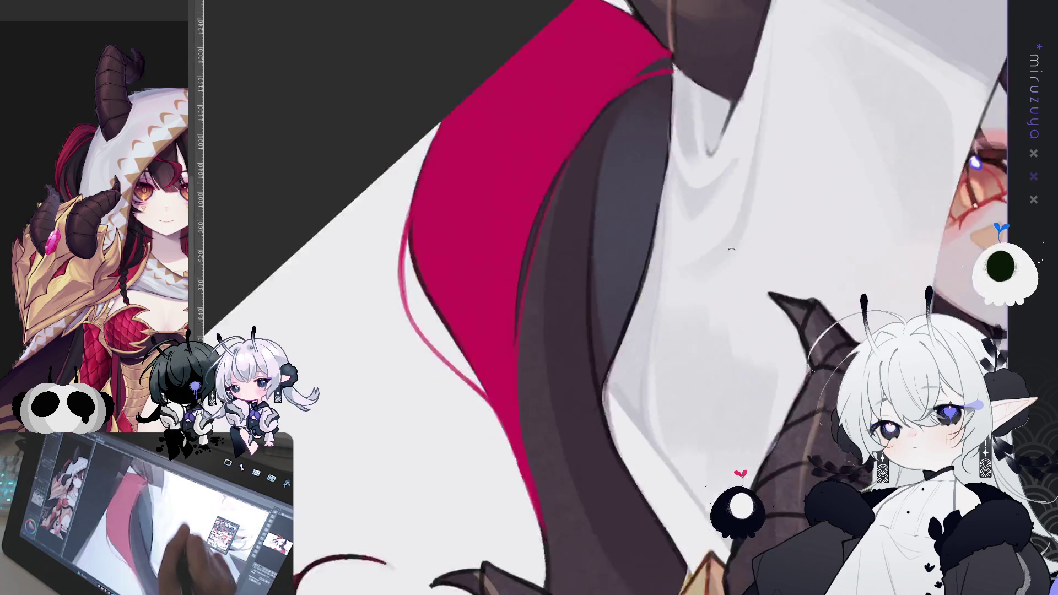
drag(427, 147, 642, 369)
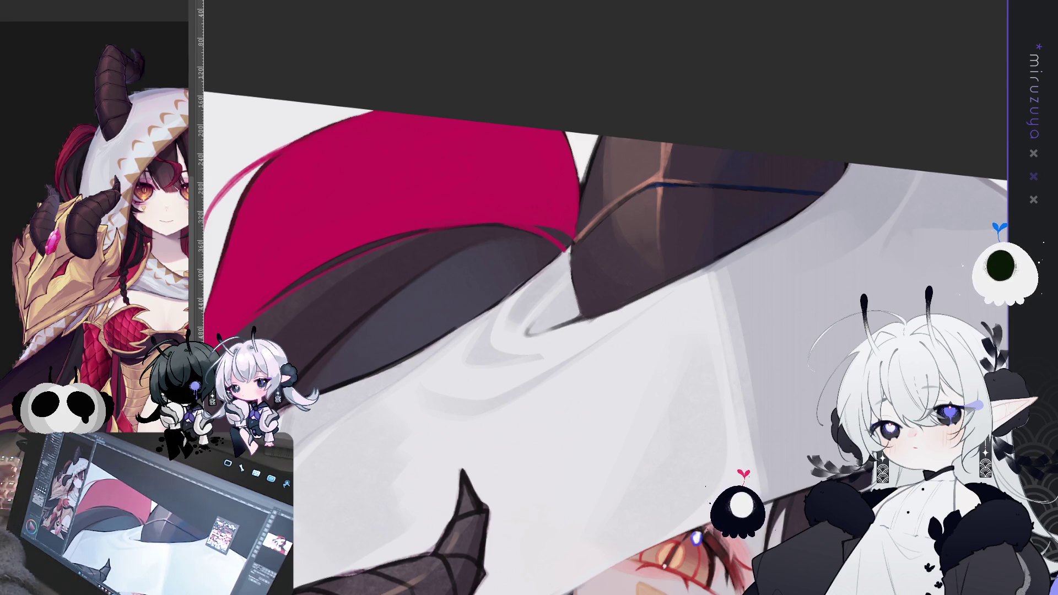
Enlarge the brush and darken the outline along the hair edge down its full length
drag(606, 298, 523, 341)
drag(774, 425, 738, 341)
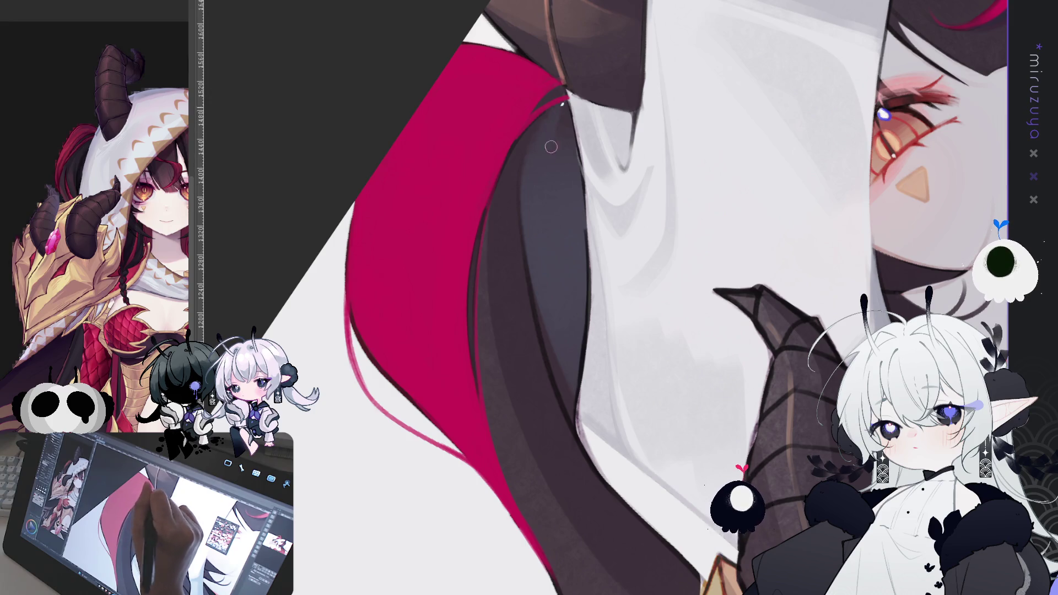
key(])
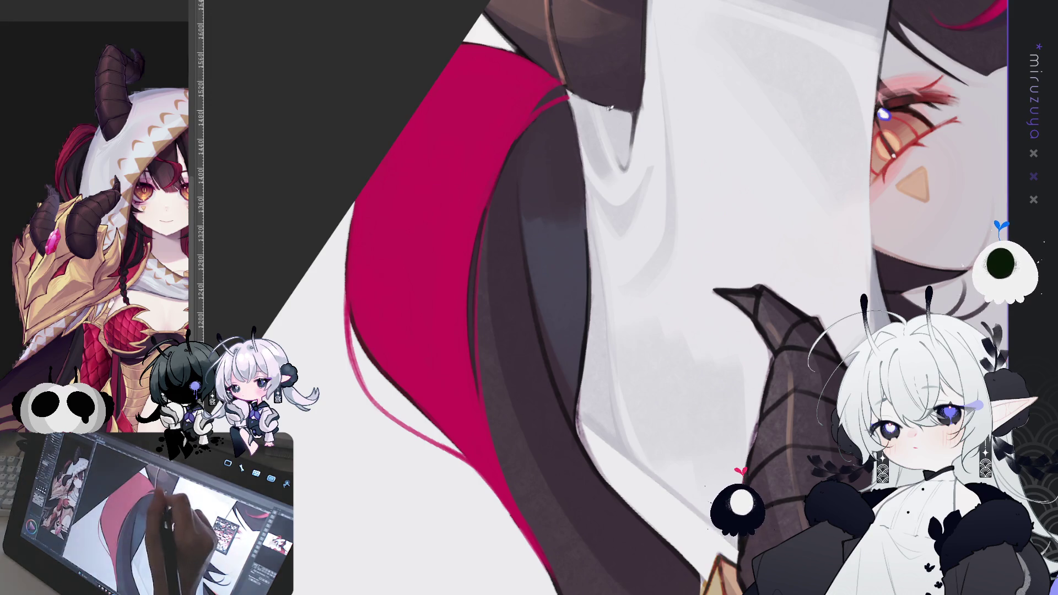
drag(573, 126, 589, 272)
drag(585, 215, 577, 425)
drag(580, 388, 593, 462)
drag(581, 385, 589, 463)
drag(577, 408, 583, 443)
mouse_move(579, 389)
mouse_down()
mouse_move(576, 428)
mouse_move(608, 483)
mouse_up()
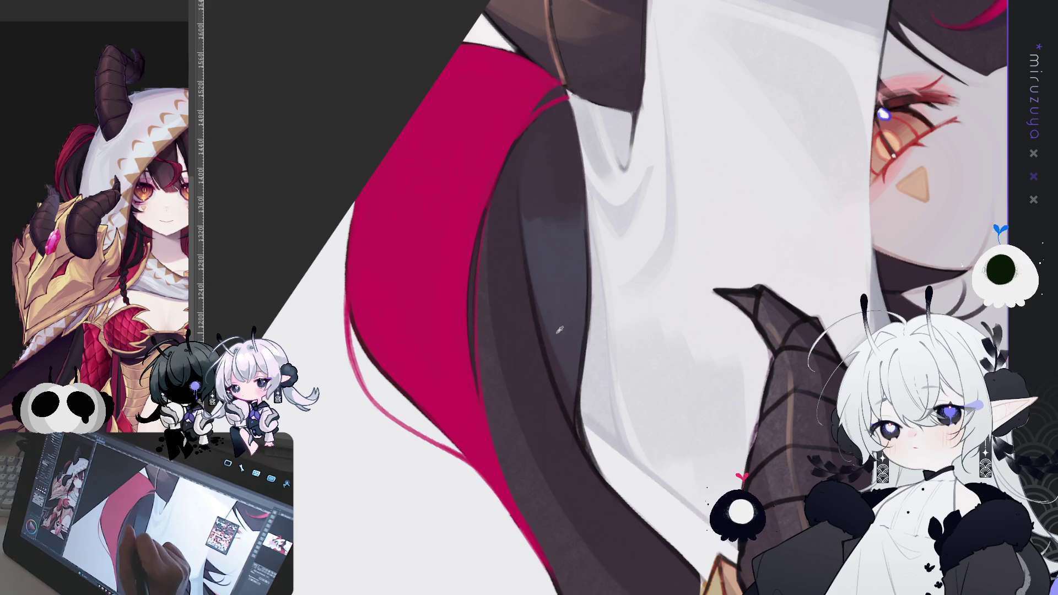
mouse_move(543, 313)
mouse_down()
mouse_move(571, 412)
mouse_move(529, 237)
mouse_move(568, 409)
mouse_up()
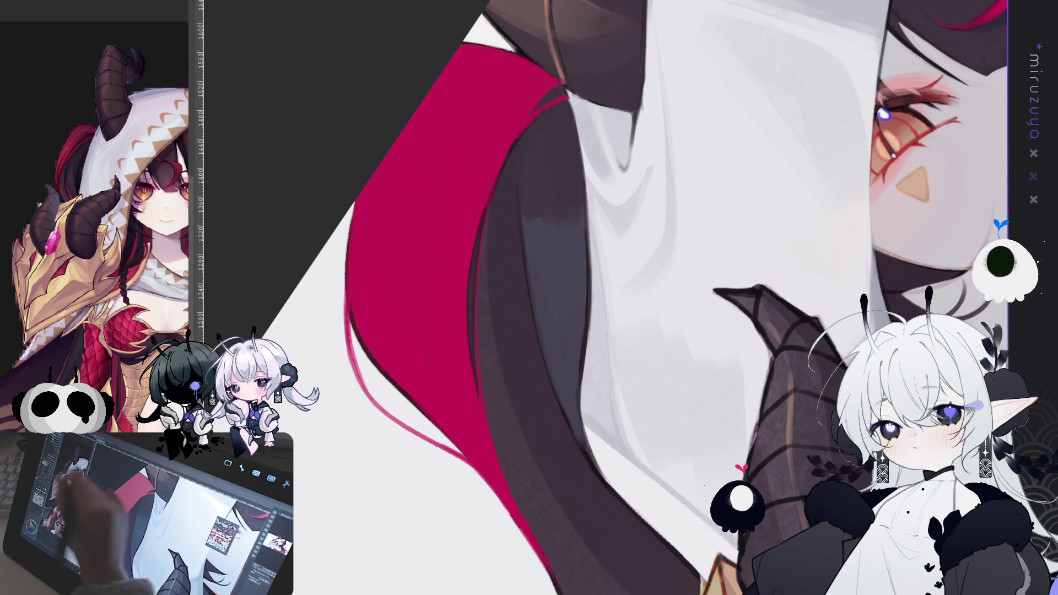
Paint a dark shading stroke down the hair strand next to the horn
mouse_move(798, 446)
mouse_down()
mouse_move(773, 303)
mouse_move(749, 263)
mouse_move(765, 316)
mouse_move(748, 303)
mouse_move(715, 347)
mouse_up()
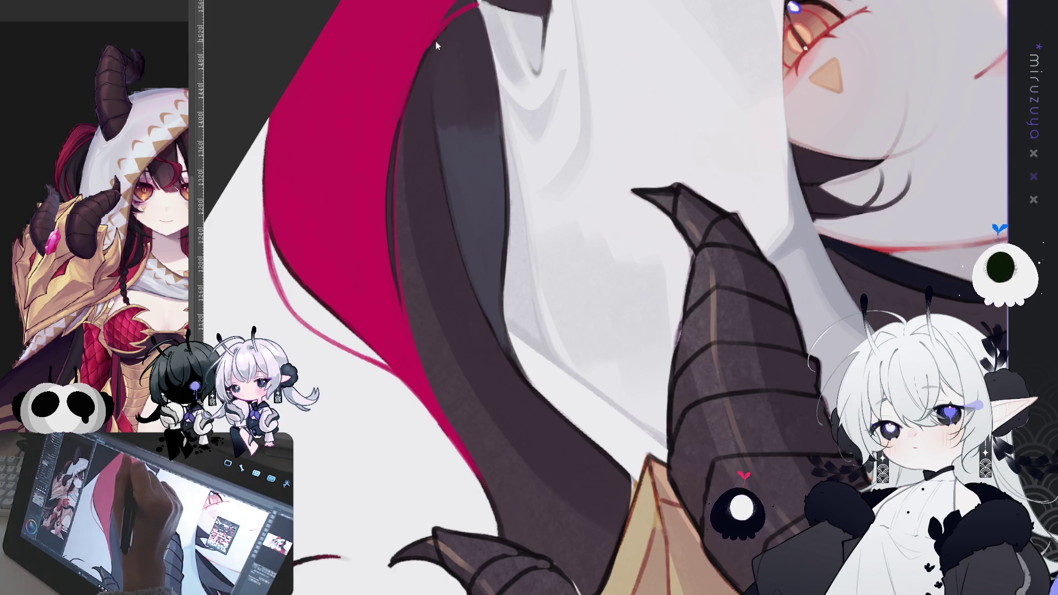
drag(446, 175, 485, 314)
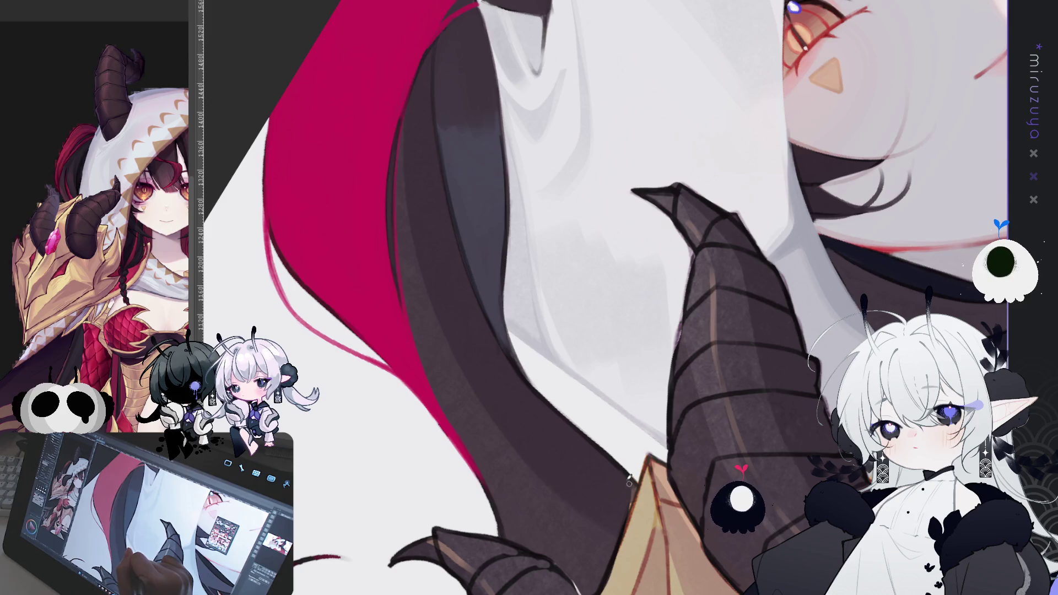
mouse_move(671, 447)
mouse_down()
mouse_move(558, 508)
mouse_move(713, 182)
mouse_up()
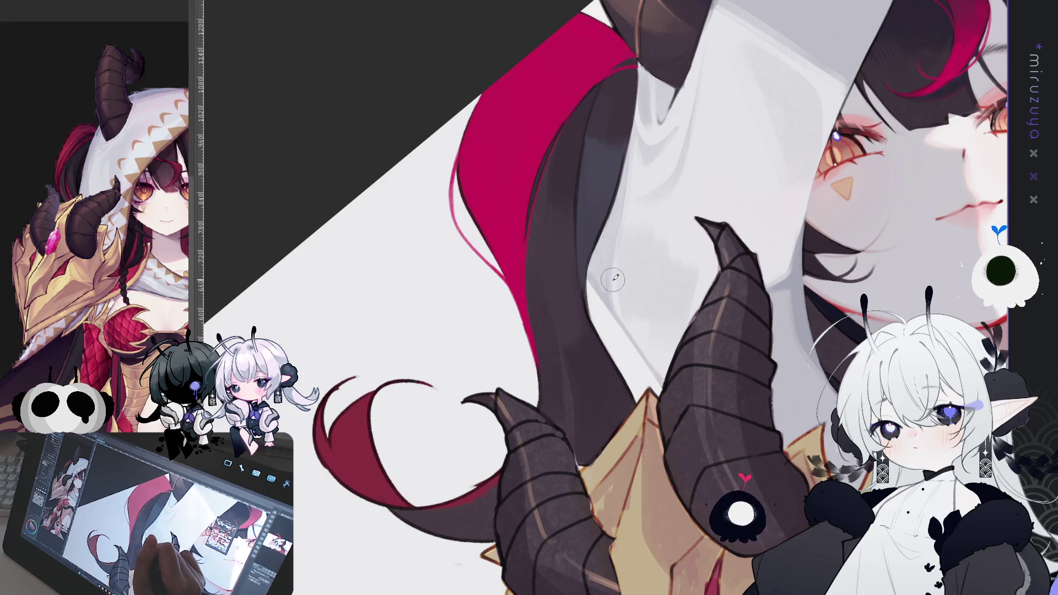
drag(718, 232, 788, 226)
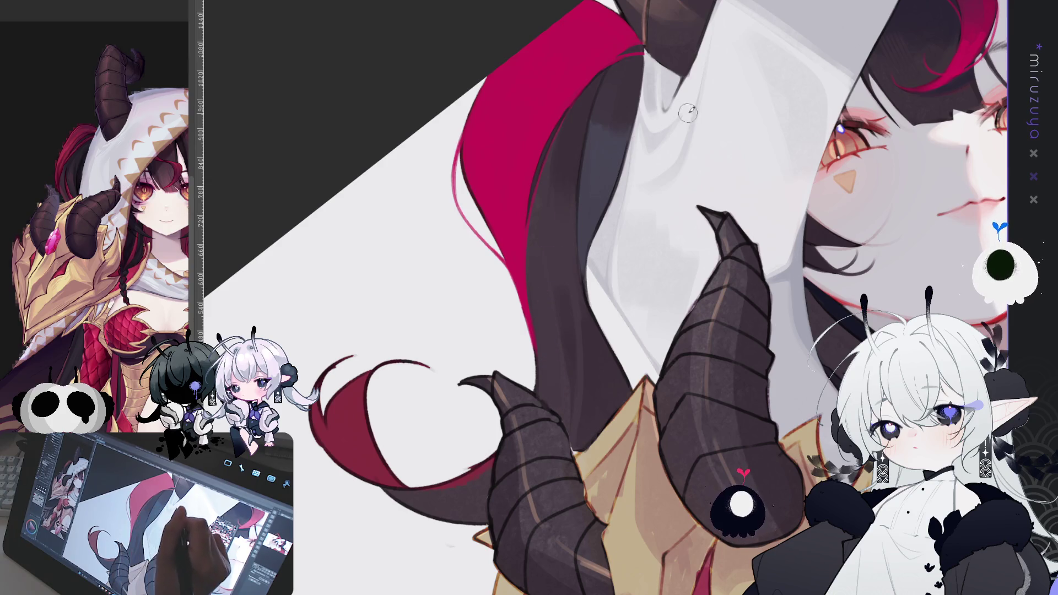
mouse_move(682, 130)
mouse_down()
mouse_move(758, 178)
mouse_move(718, 260)
mouse_move(718, 359)
mouse_up()
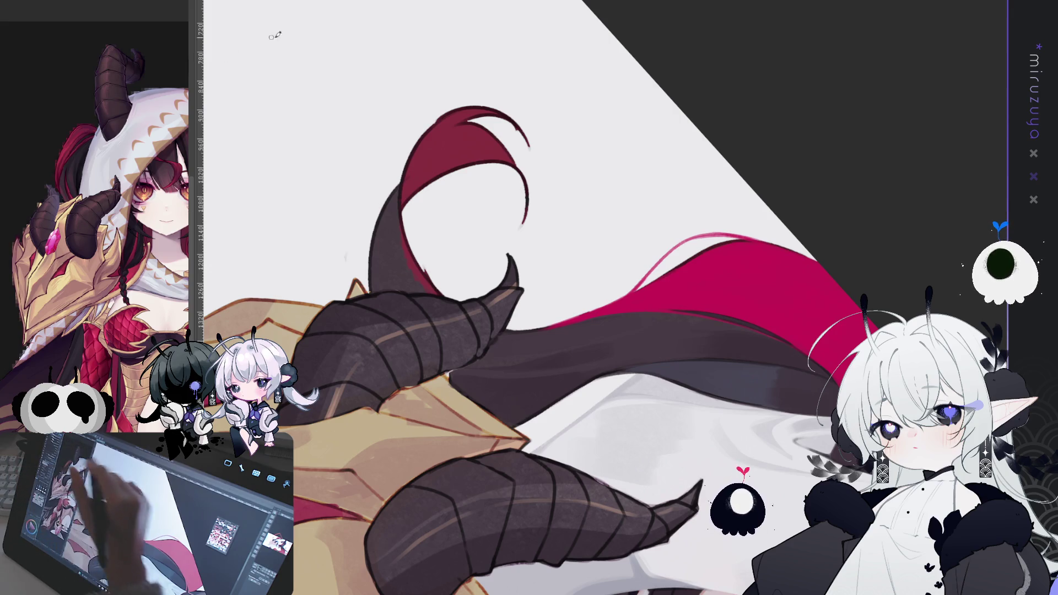
Draw a thin dark line along the horn's left edge and discard a trial hair-edge line
mouse_move(523, 126)
mouse_down()
mouse_move(554, 112)
mouse_move(424, 160)
mouse_up()
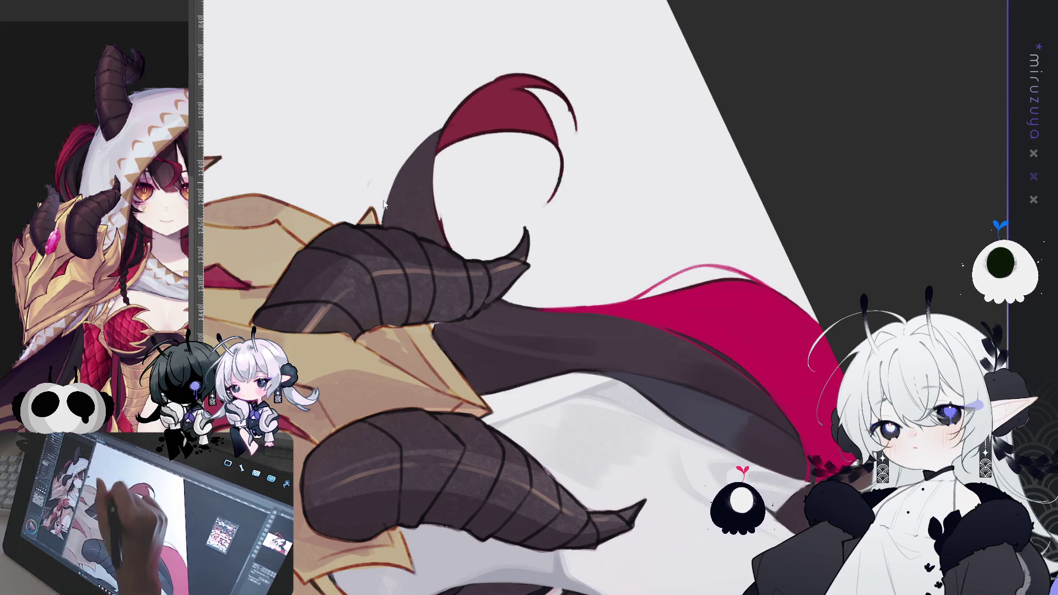
drag(384, 202, 438, 135)
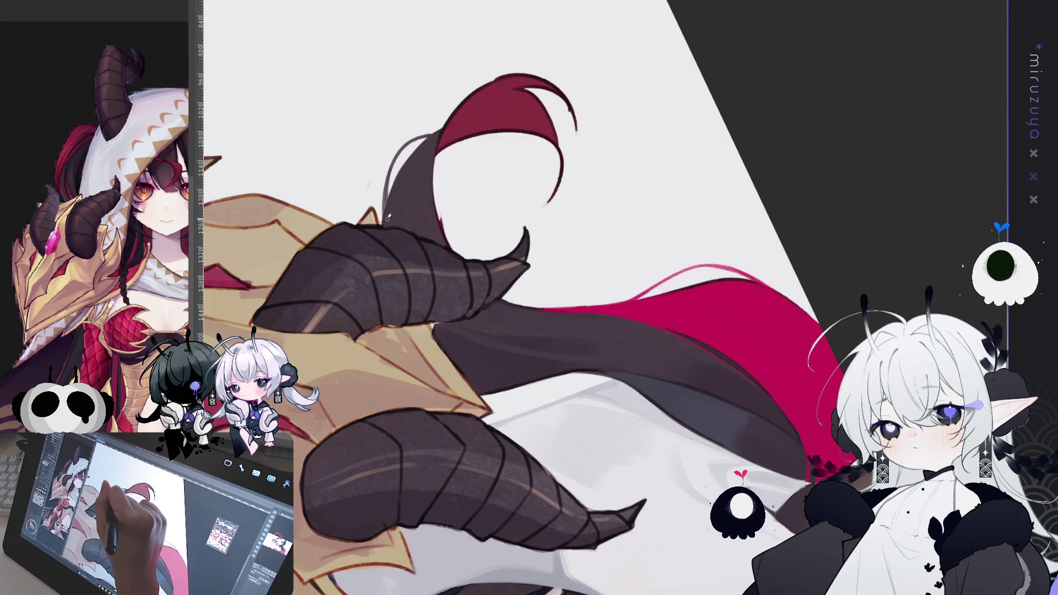
drag(391, 210, 610, 141)
drag(652, 281, 633, 374)
key(ctrl+z)
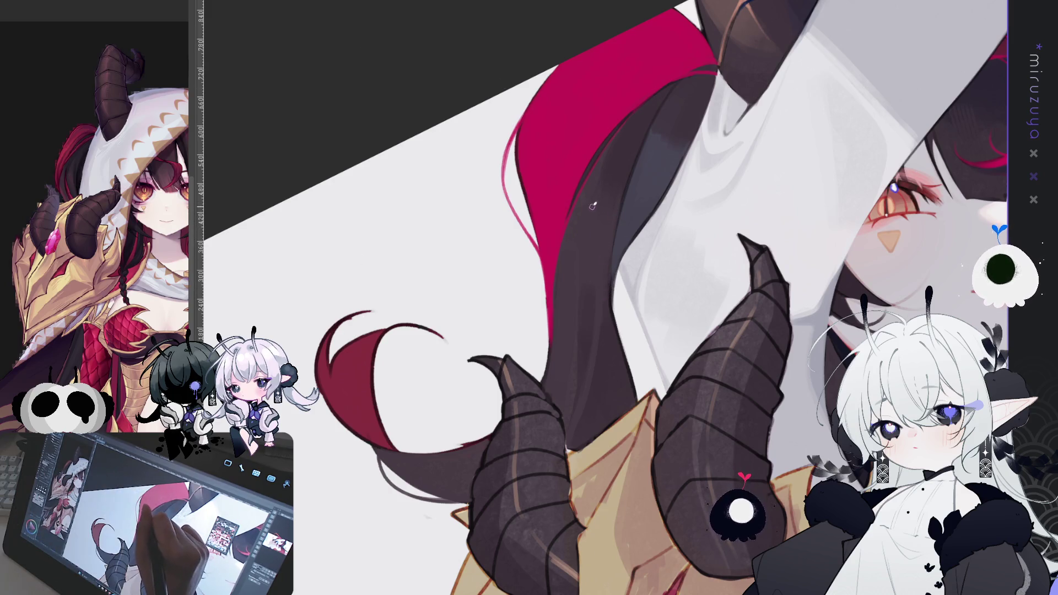
Draw thin strand lines curving down the dark hair, redoing the stroke several times
drag(610, 286, 671, 335)
drag(598, 257, 651, 257)
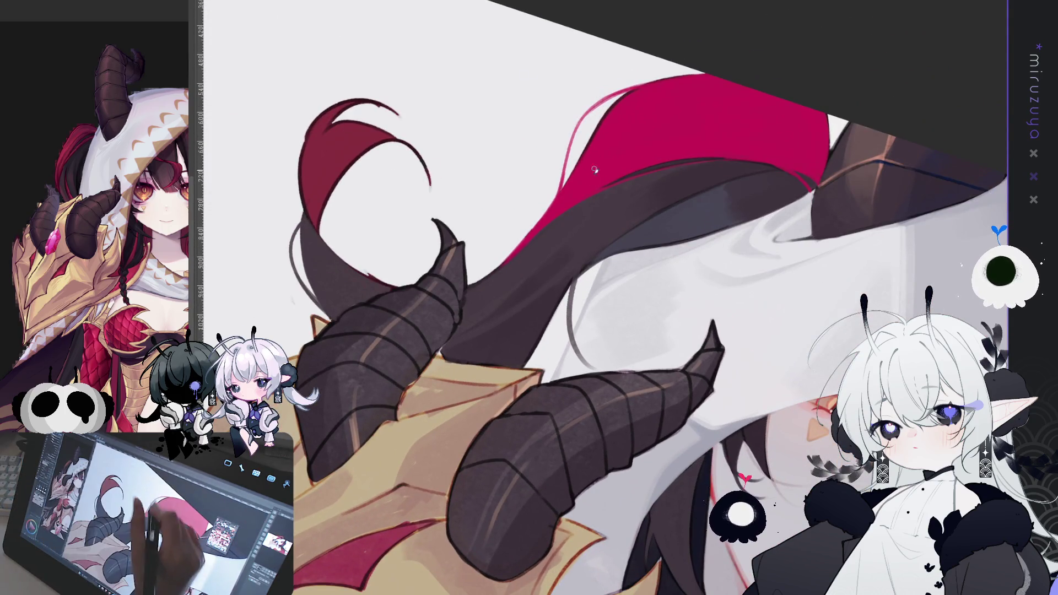
drag(579, 270, 600, 341)
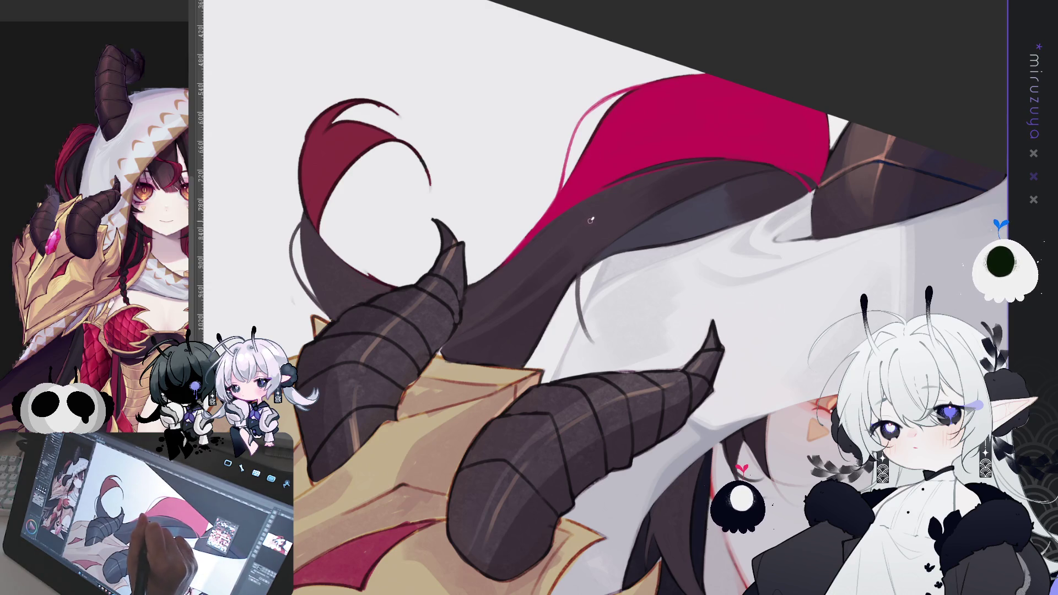
key(ctrl+z)
drag(588, 325, 577, 275)
key(ctrl+z)
drag(624, 359, 580, 292)
key(ctrl+z)
drag(625, 359, 583, 326)
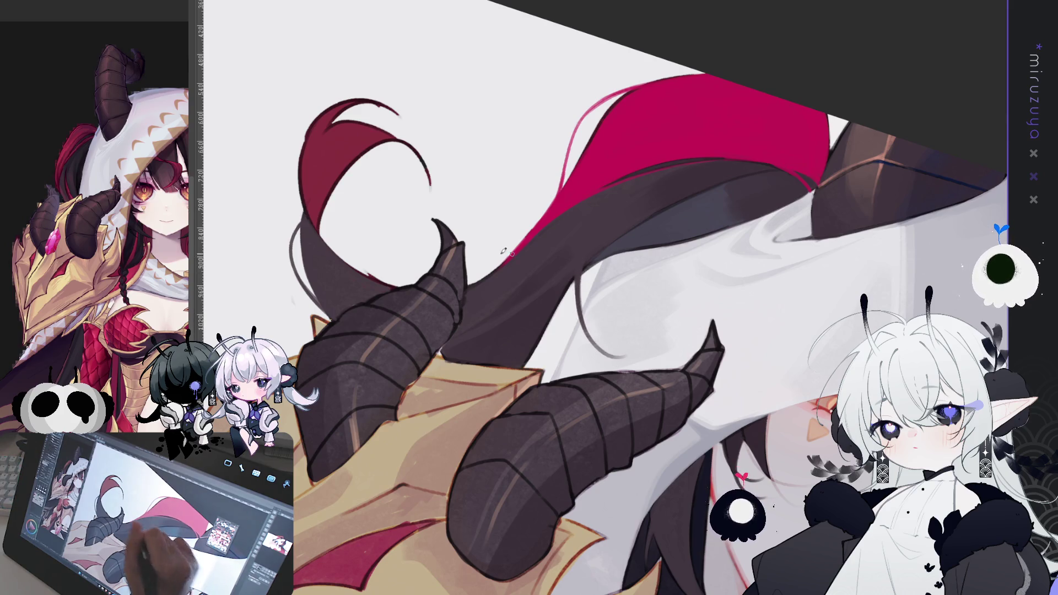
Zoom, rotate and level the canvas view around the horns, hair and face
drag(503, 251, 569, 300)
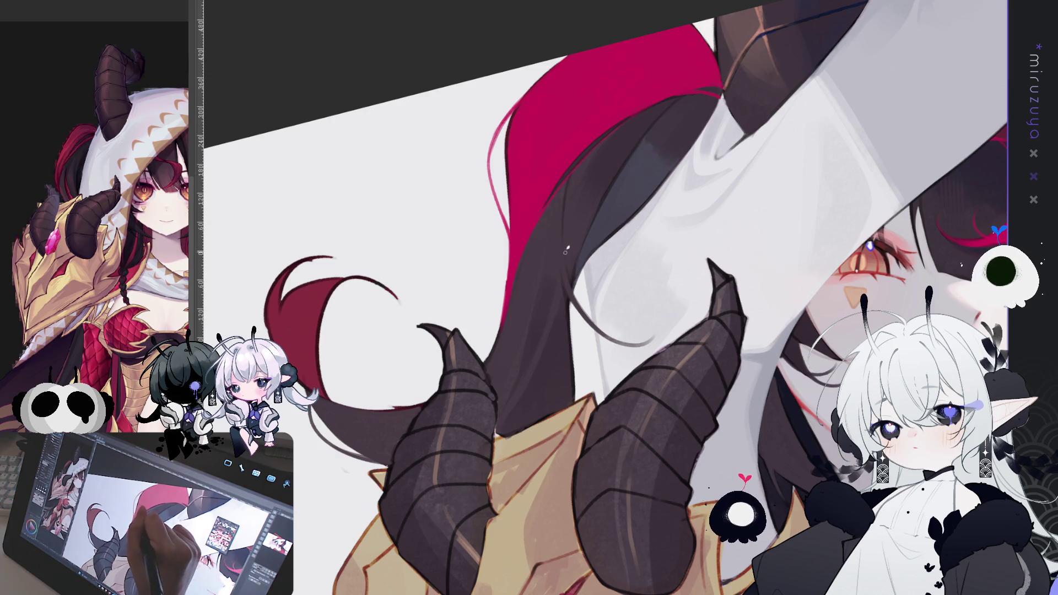
key(minus)
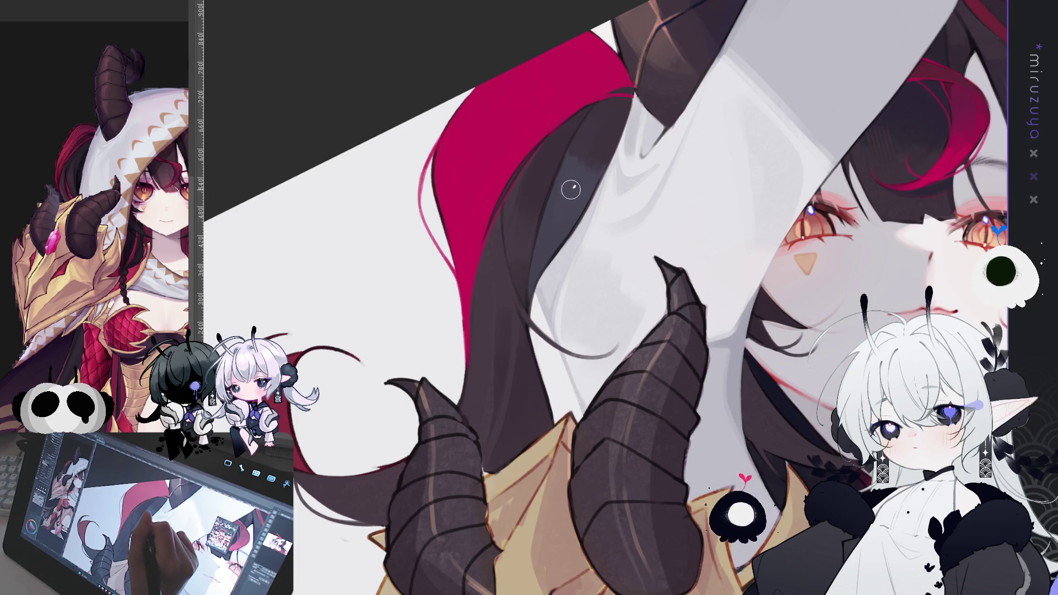
drag(567, 198, 361, 276)
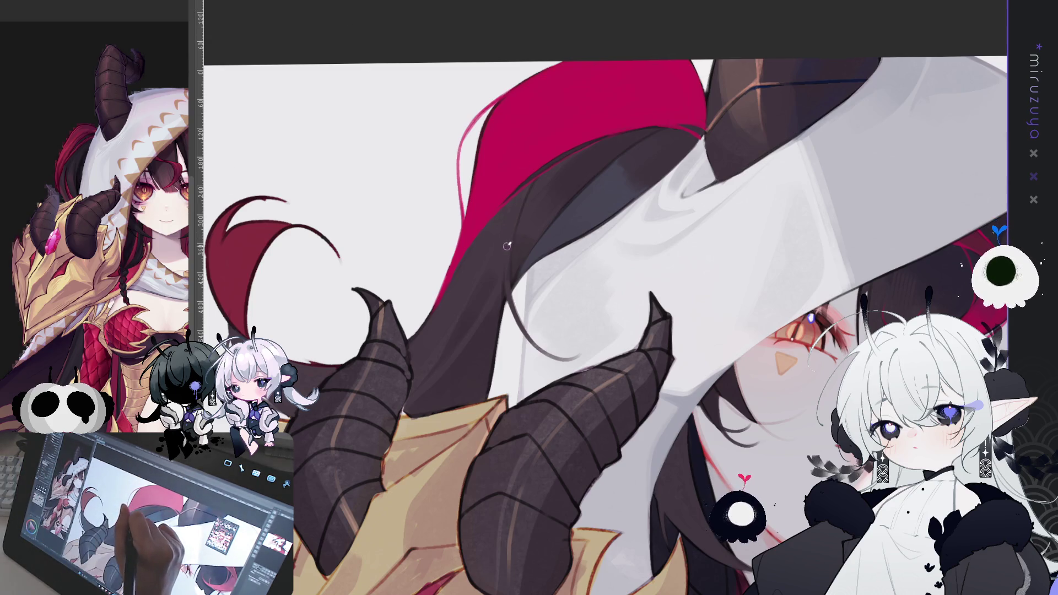
drag(521, 317, 711, 10)
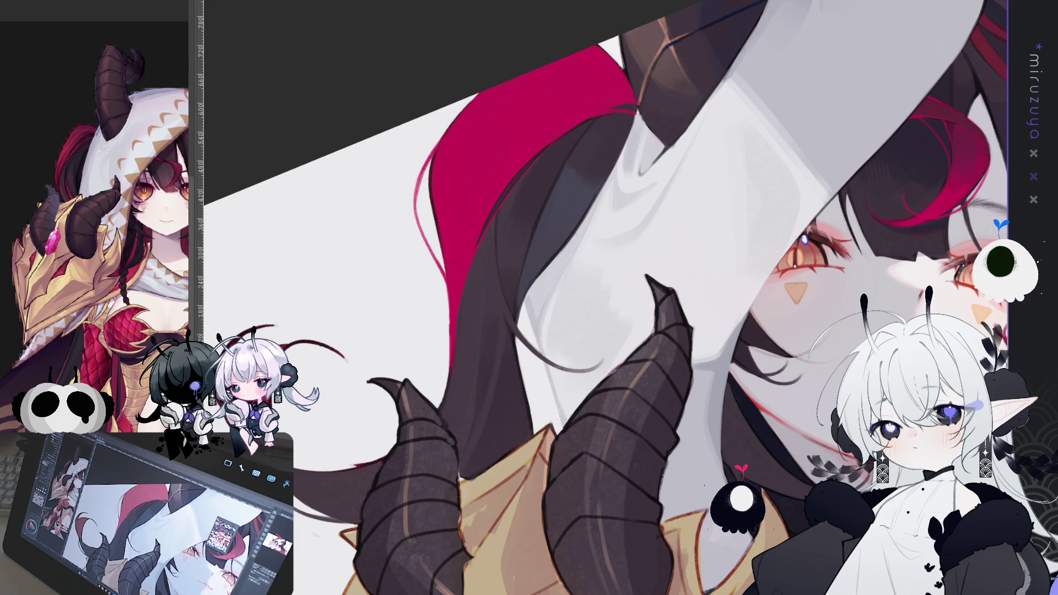
key(ctrl+shift+r)
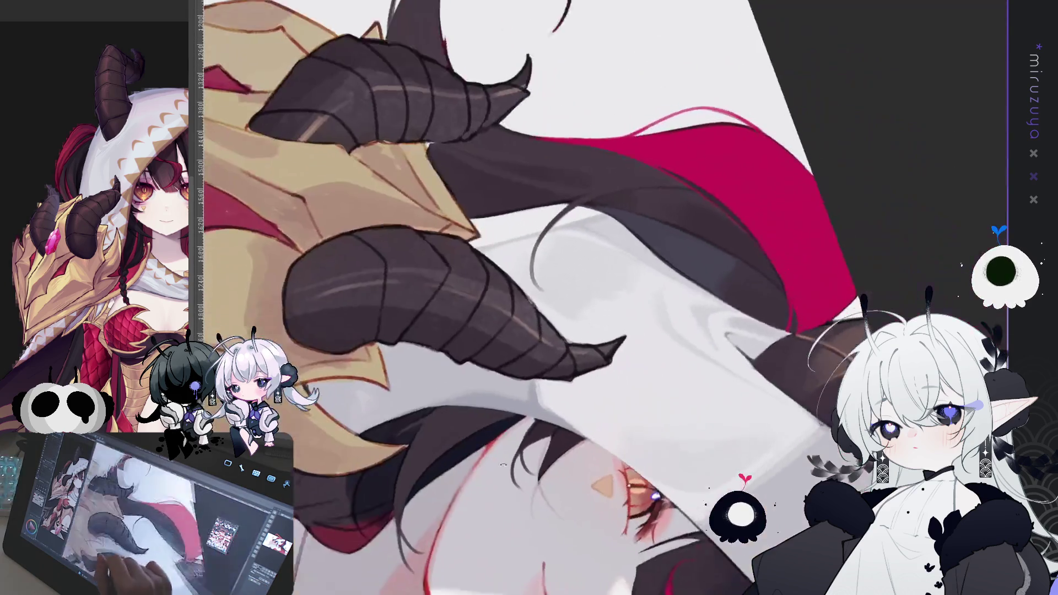
Scroll the canvas view, then switch to the open artwork with the HAPPY DEBOO SONY!! lettering
scroll(546, 297, up, 3)
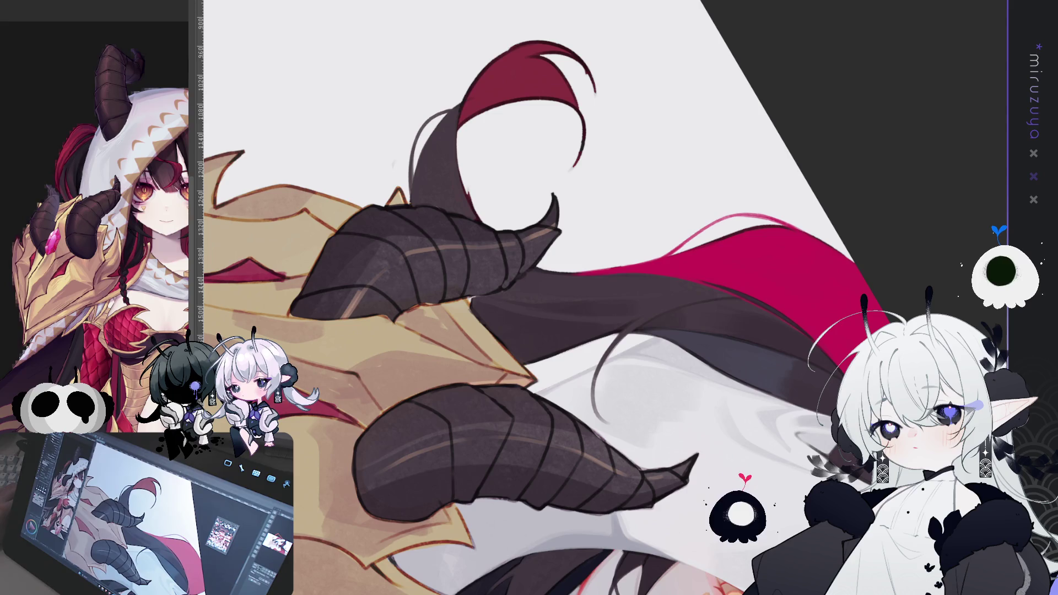
key(ctrl+Tab)
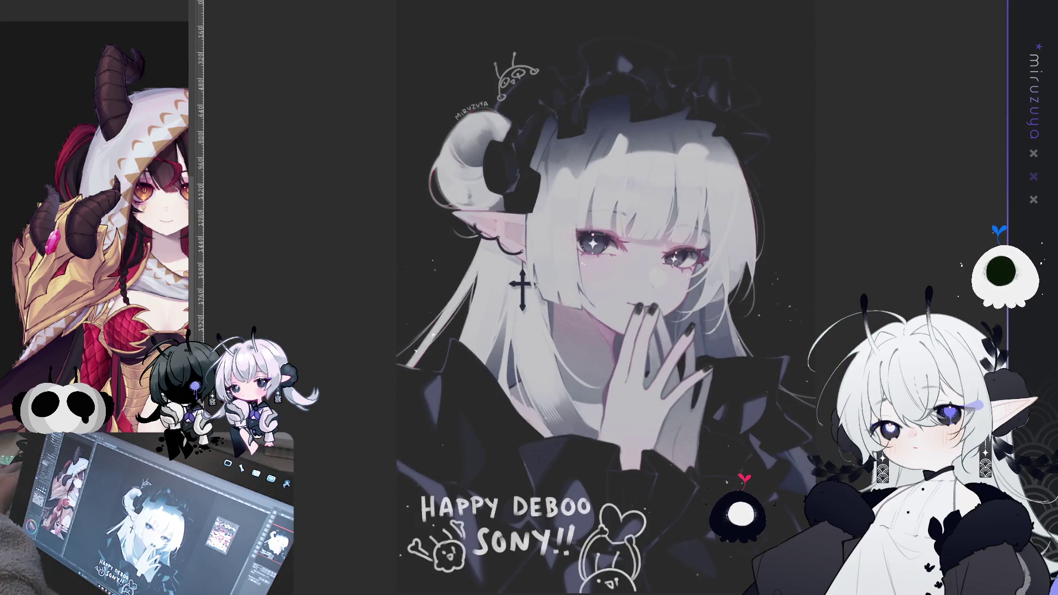
Pan the white-haired, red-eyed elf girl artwork left and zoom in on it
drag(606, 331, 527, 322)
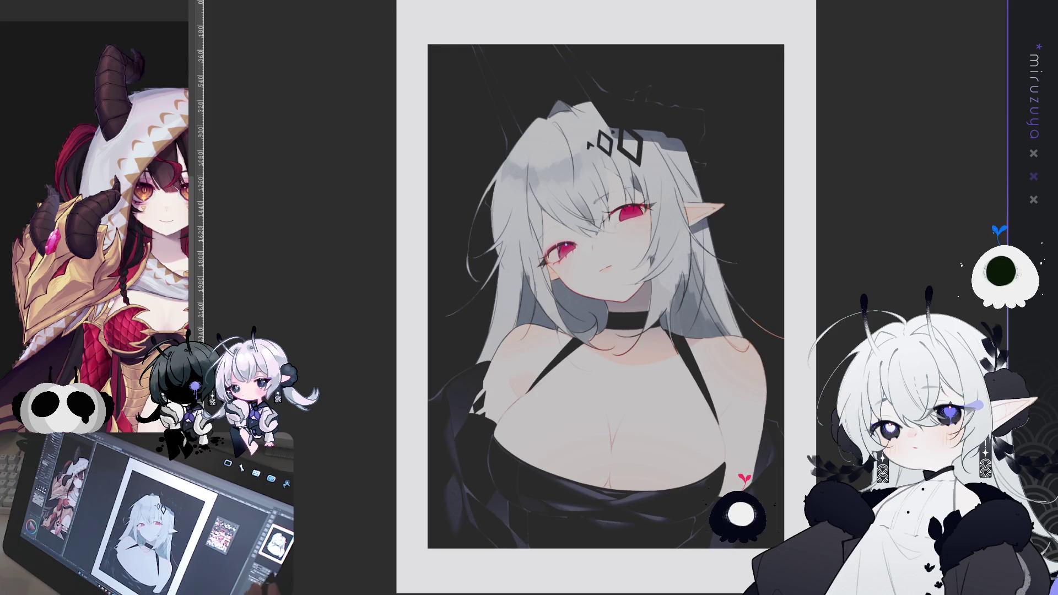
key(ctrl+plus)
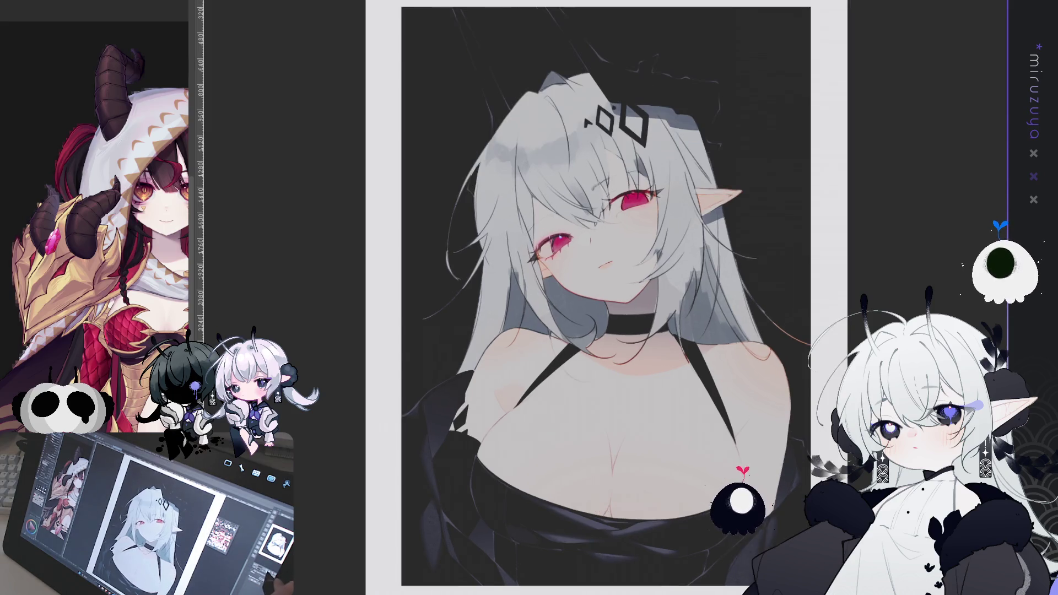